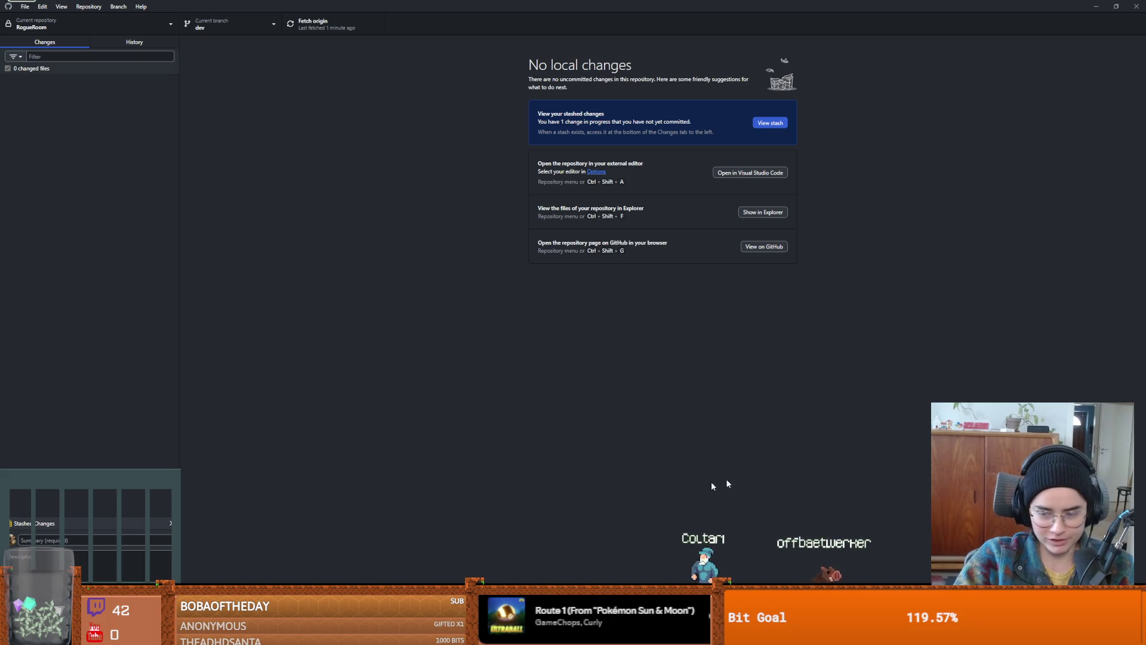
# - Save the TilemapArena scene from its arena.gd script, then return to the itch.io assets listing
pyautogui.hotkey('alt', 'Tab')
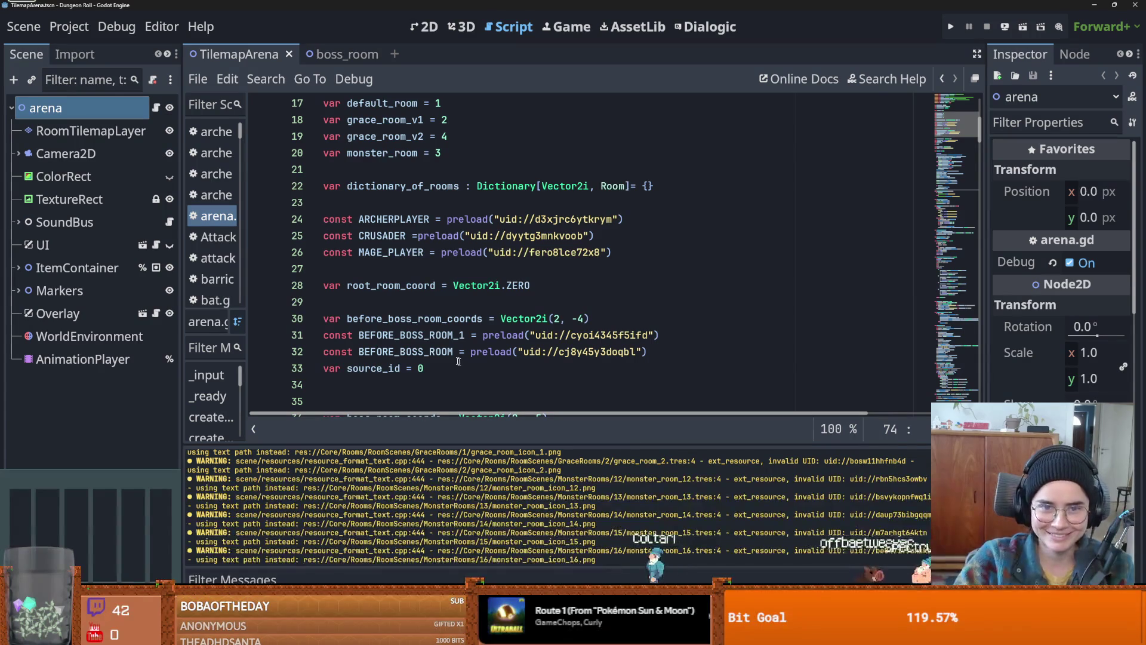
pyautogui.click(458, 358)
pyautogui.hotkey('ctrl', 's')
pyautogui.scroll(5, 358, 286)
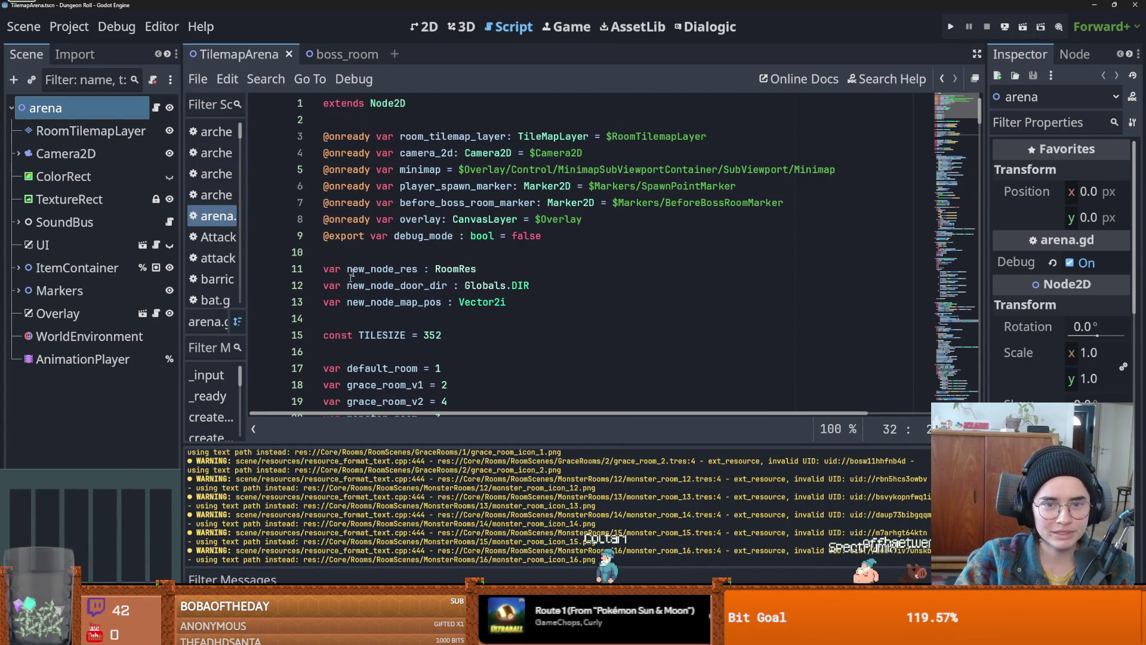
pyautogui.hotkey('ctrl', 's')
pyautogui.click(388, 253)
pyautogui.hotkey('ctrl', 's')
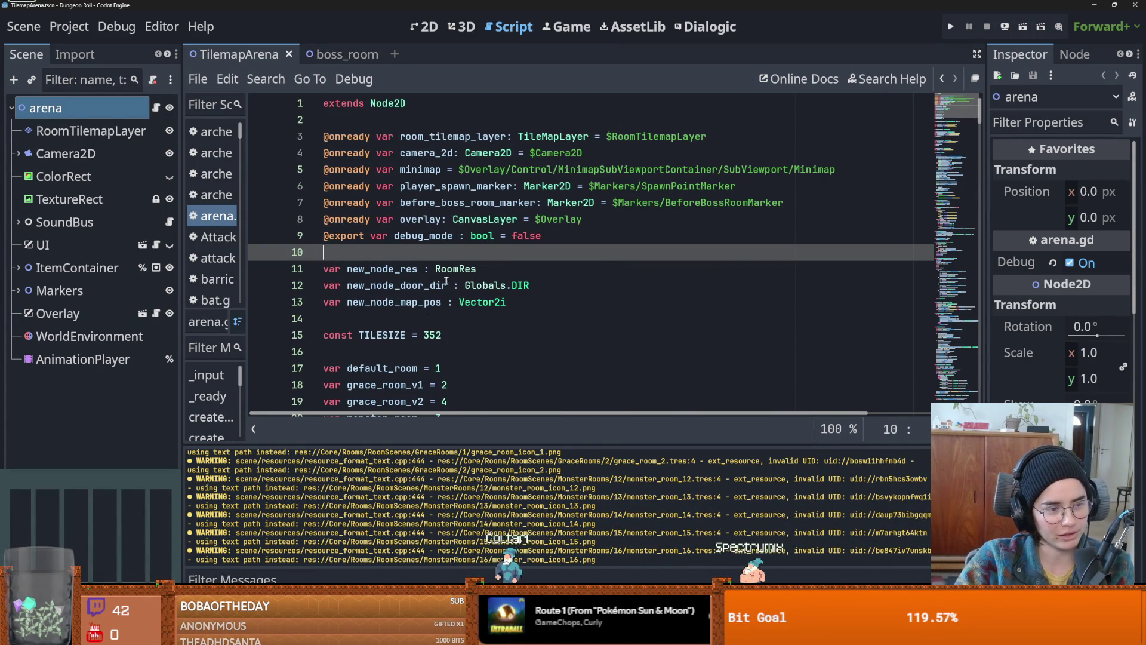
pyautogui.hotkey('ctrl', 's')
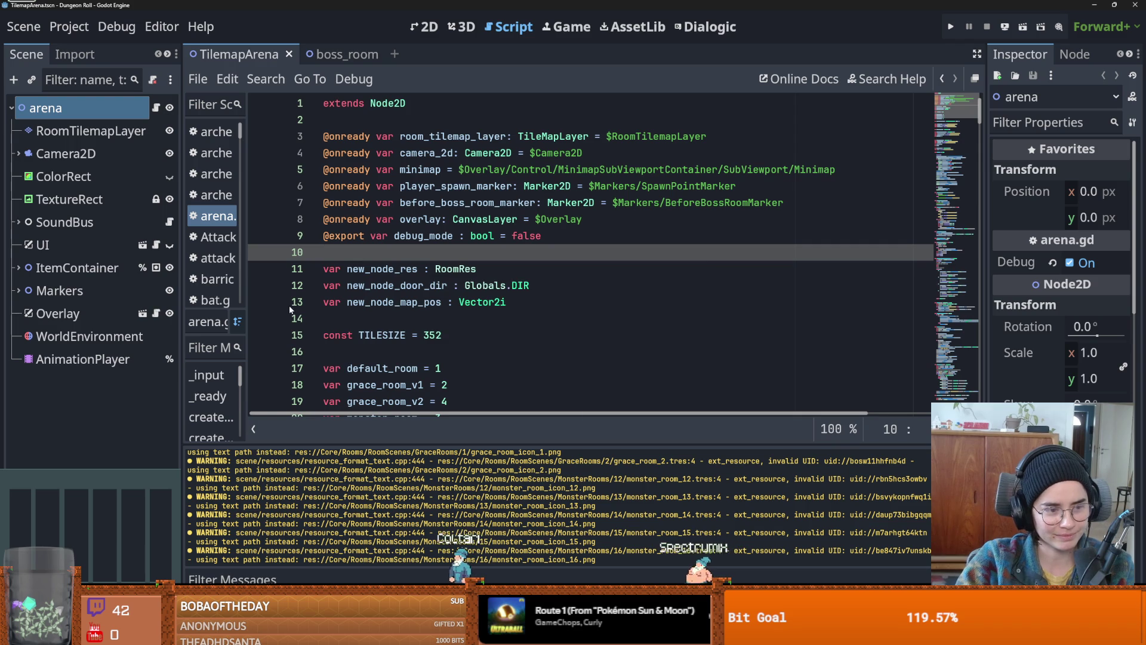
pyautogui.click(383, 319)
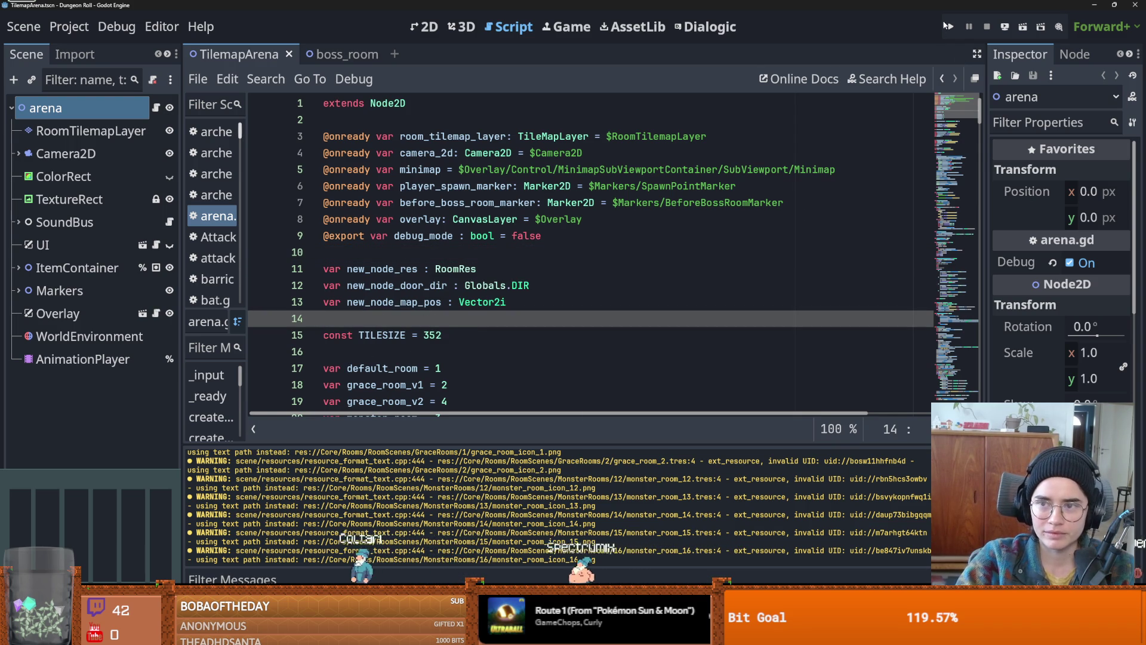
pyautogui.scroll(-1, 683, 254)
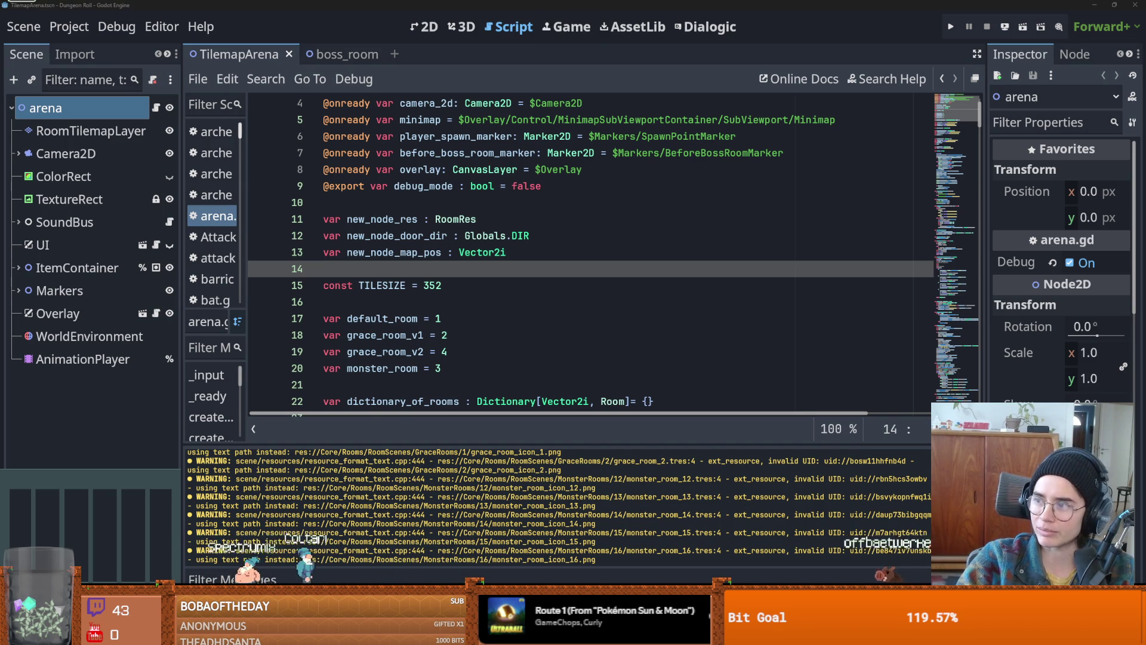
pyautogui.hotkey('alt', 'Tab')
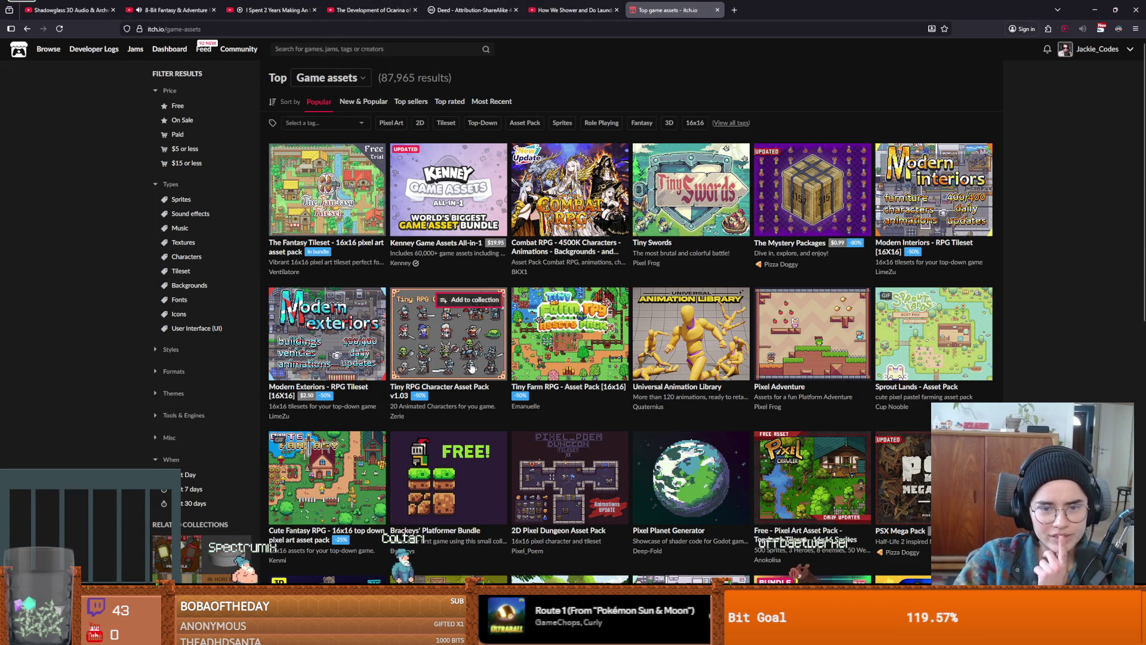
# - Open the Tiny RPG Character Asset Pack v1.03 store page and scroll through its description
pyautogui.moveTo(465, 360)
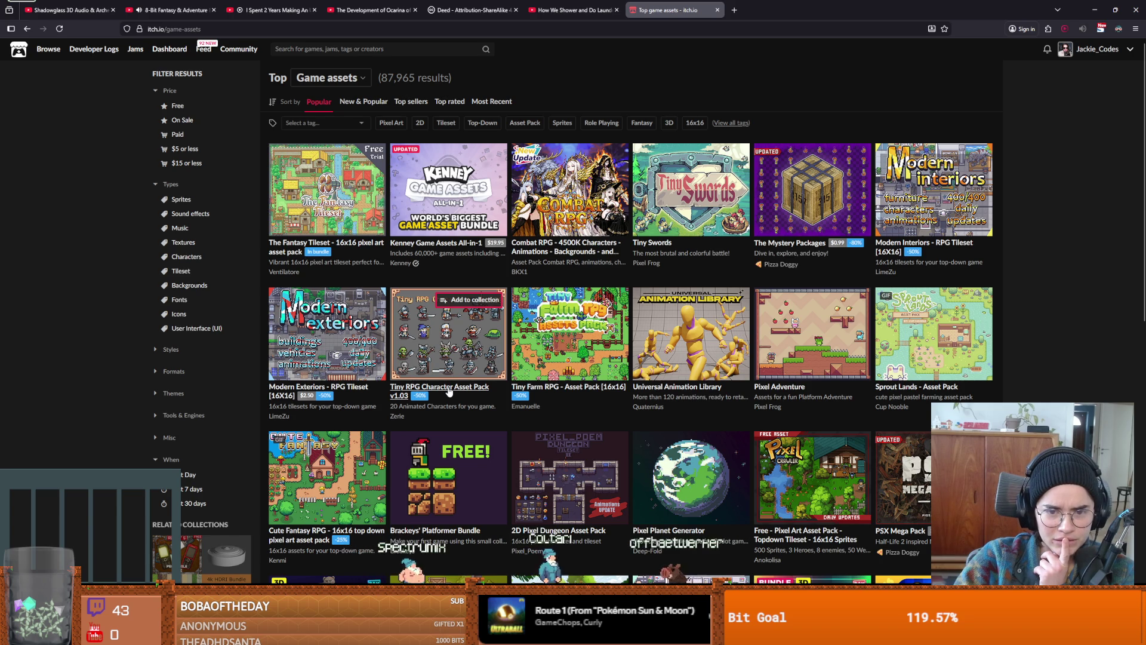
pyautogui.click(455, 369)
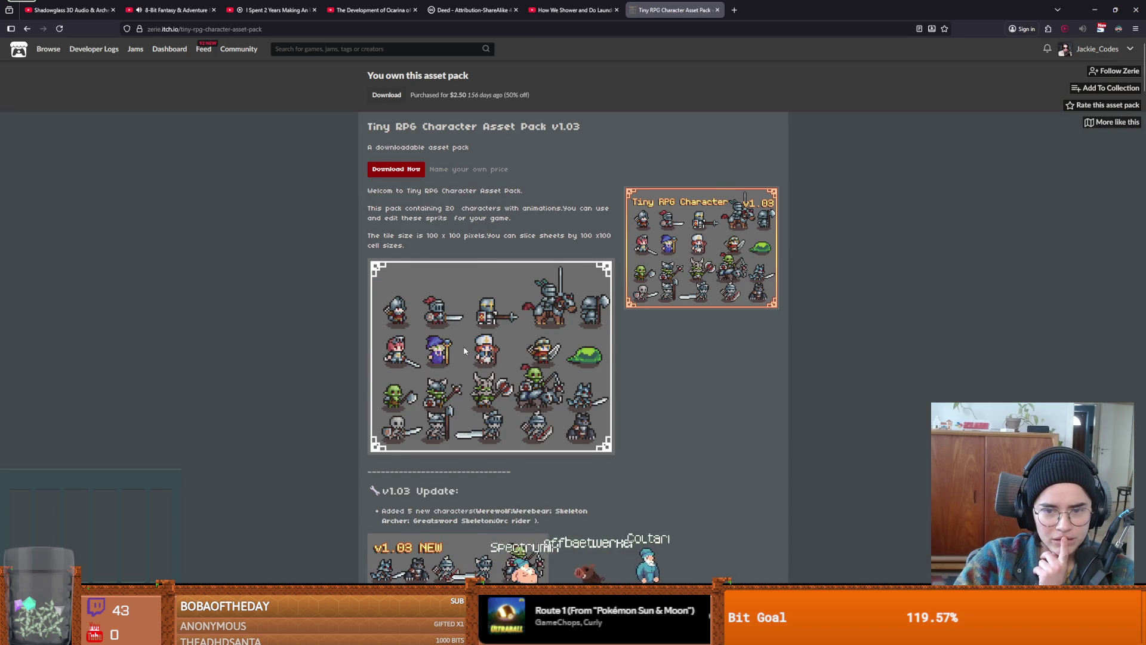
pyautogui.scroll(-1, 465, 353)
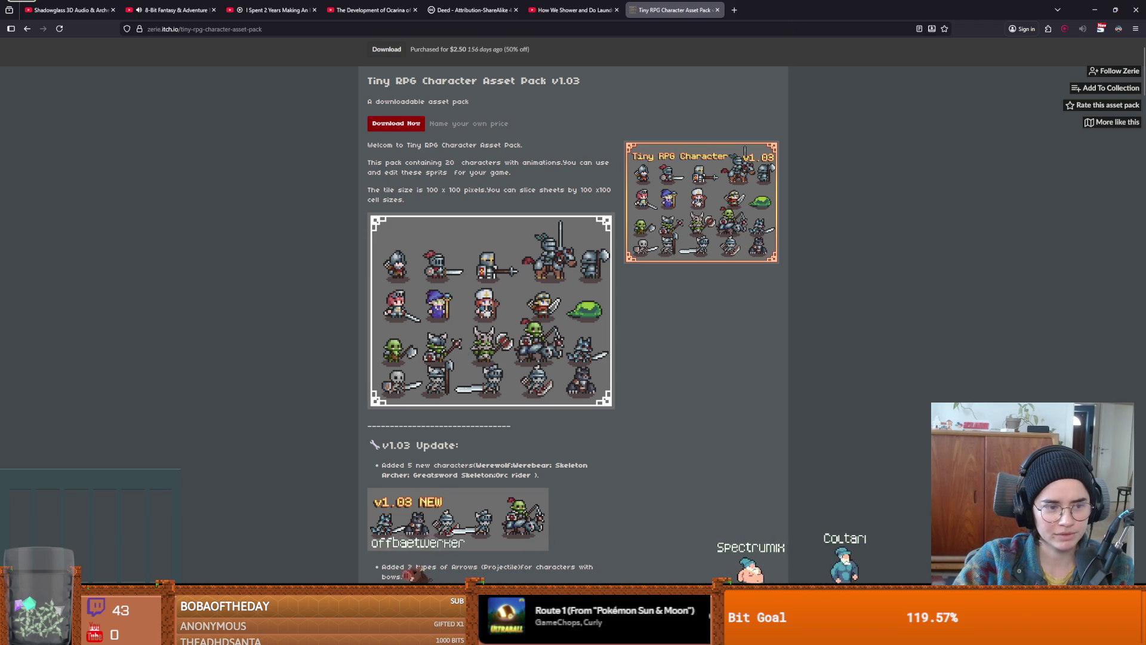
pyautogui.press('super+e')
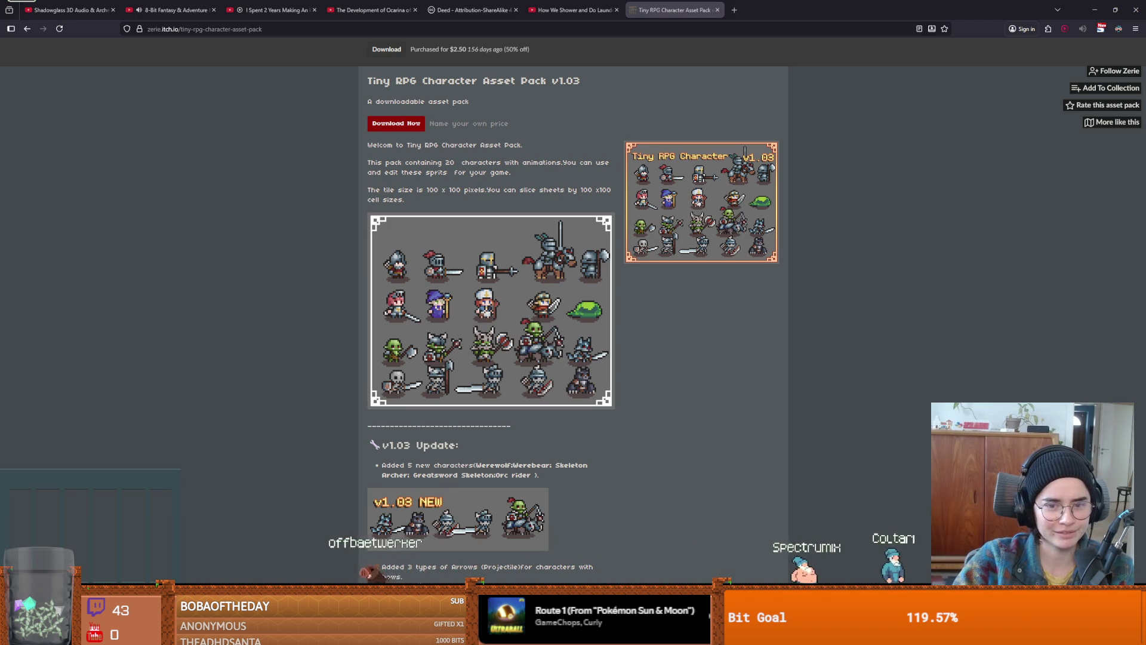
pyautogui.hotkey('alt', 'F4')
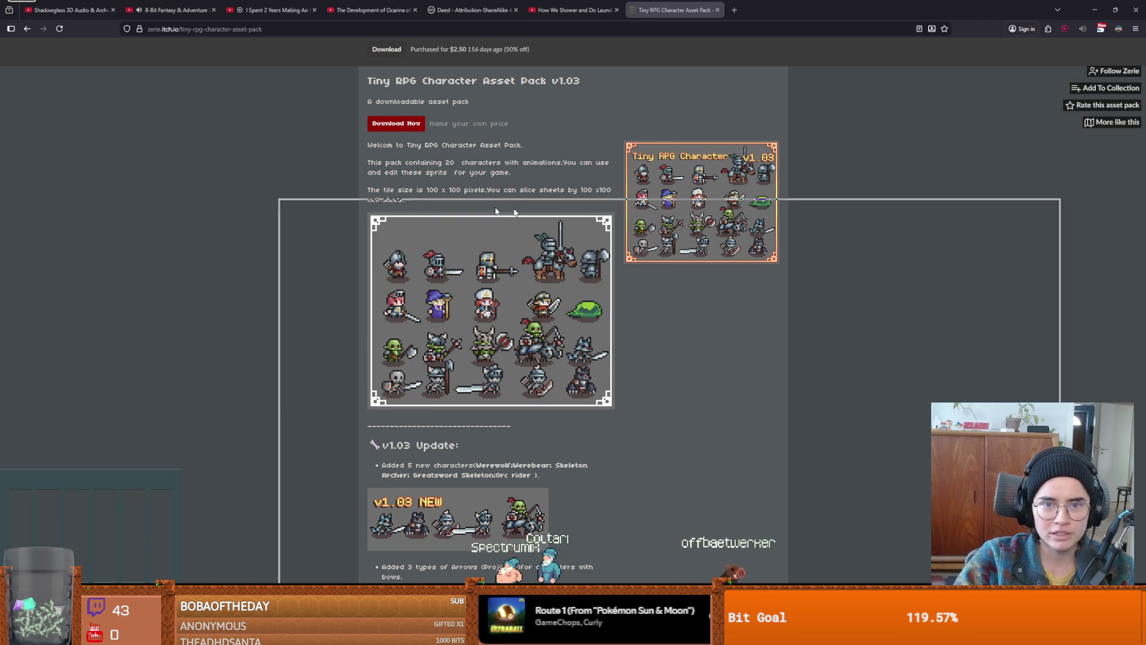
pyautogui.scroll(-10, 299, 417)
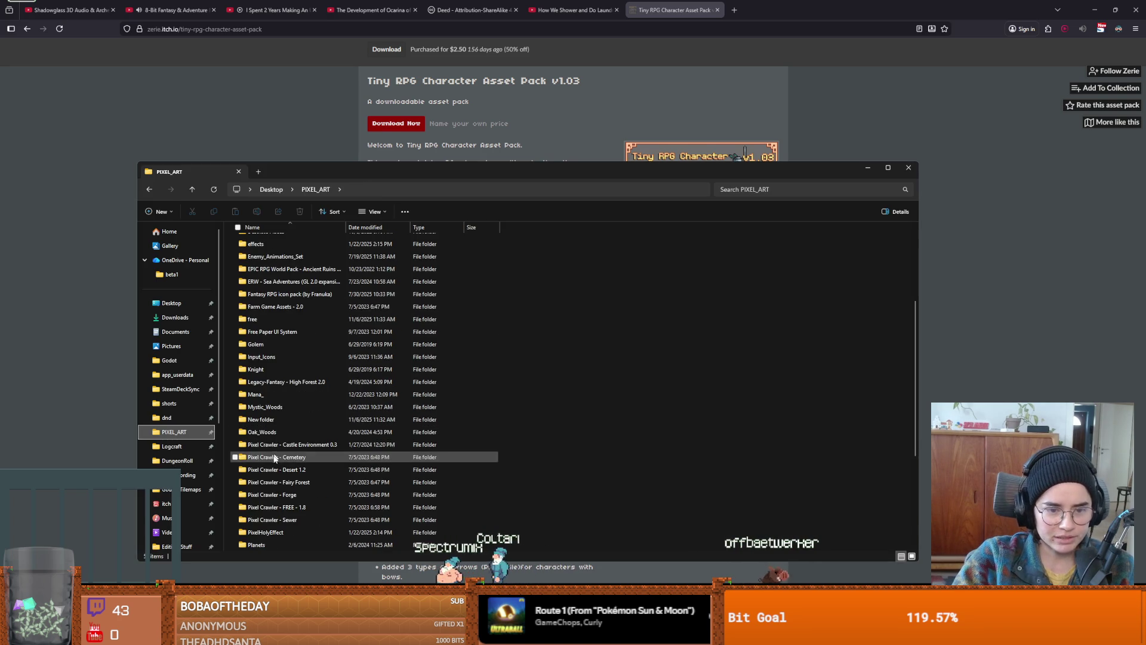
# - Browse to Characters(100x100) > Soldier > Soldier with shadows and open Soldier.png
pyautogui.scroll(-2, 297, 470)
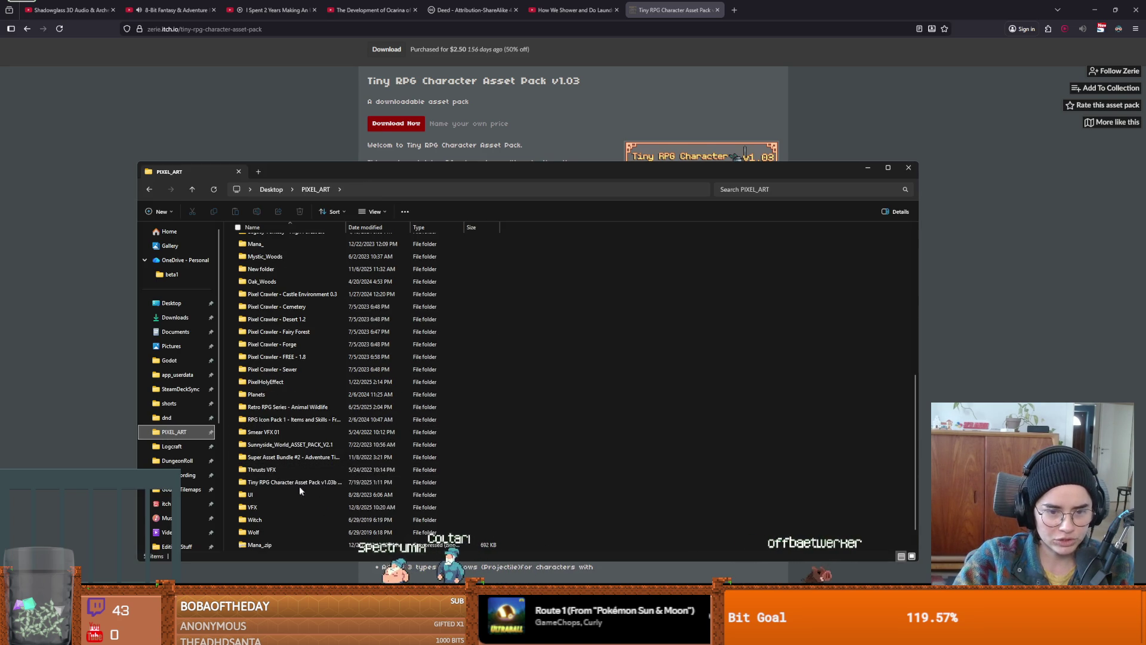
pyautogui.doubleClick(292, 484)
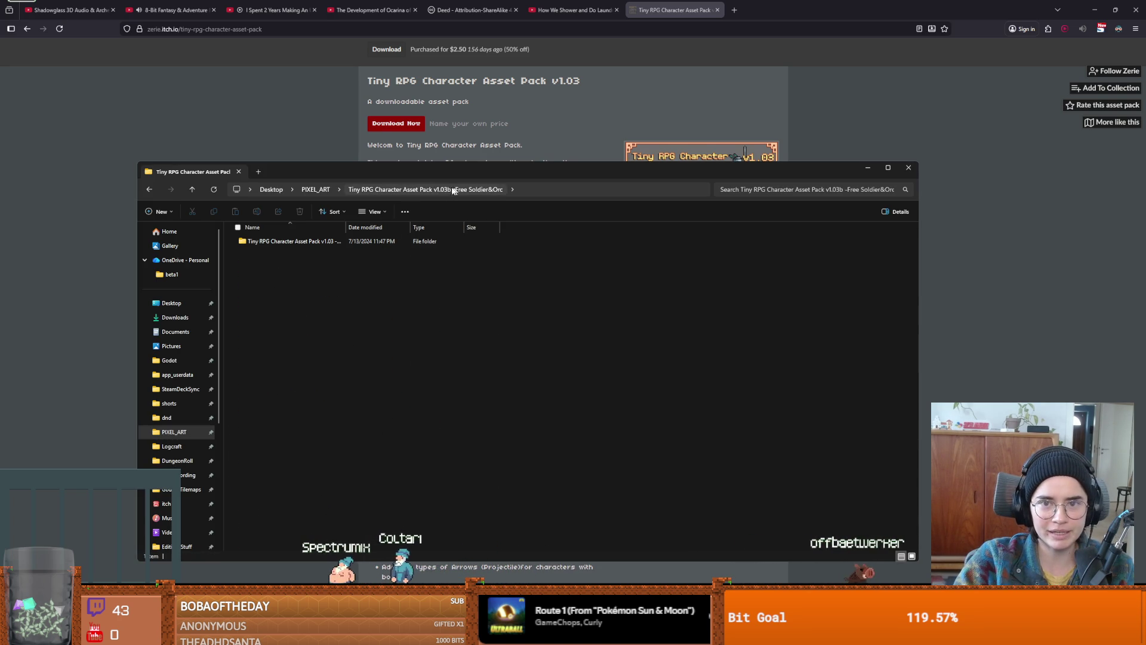
pyautogui.doubleClick(280, 243)
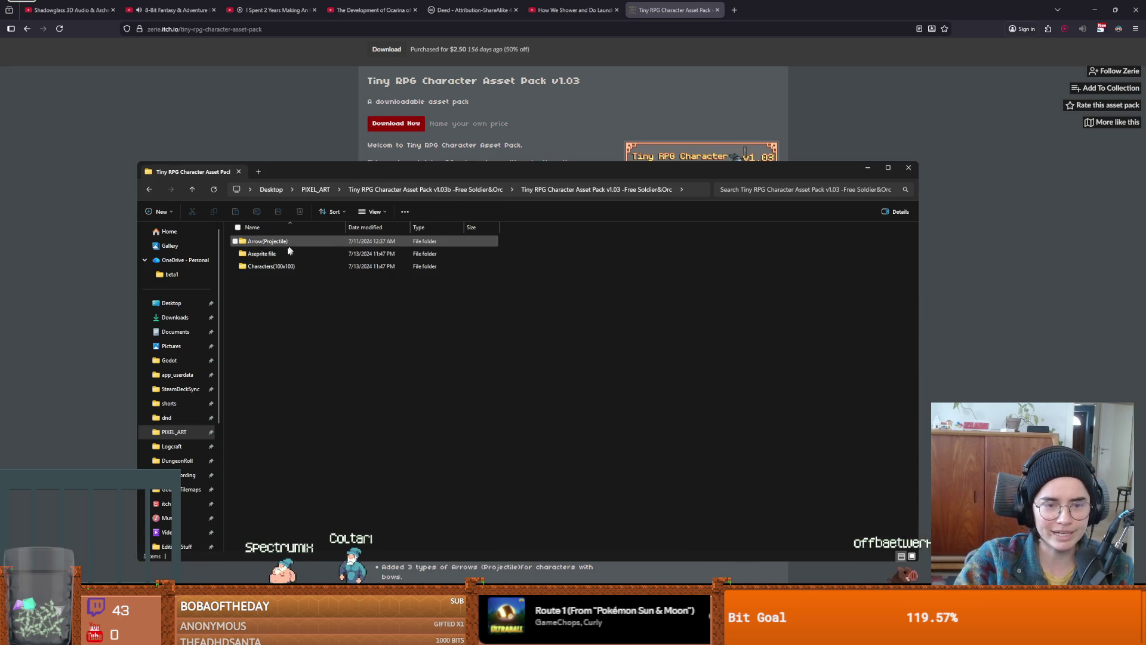
pyautogui.doubleClick(272, 266)
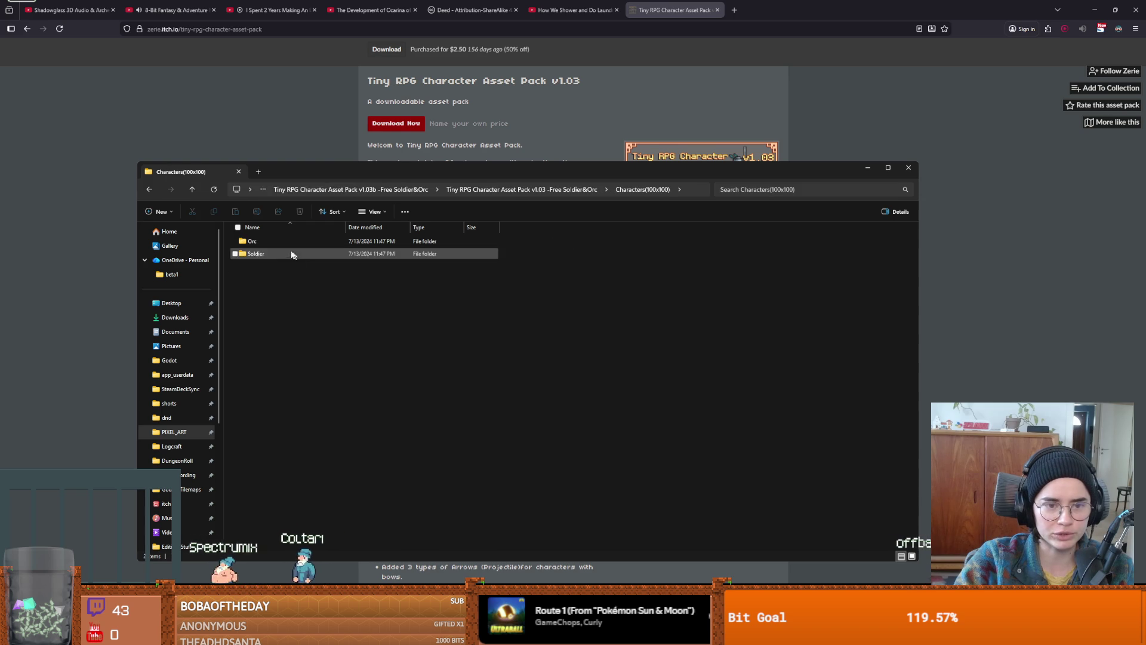
pyautogui.doubleClick(263, 255)
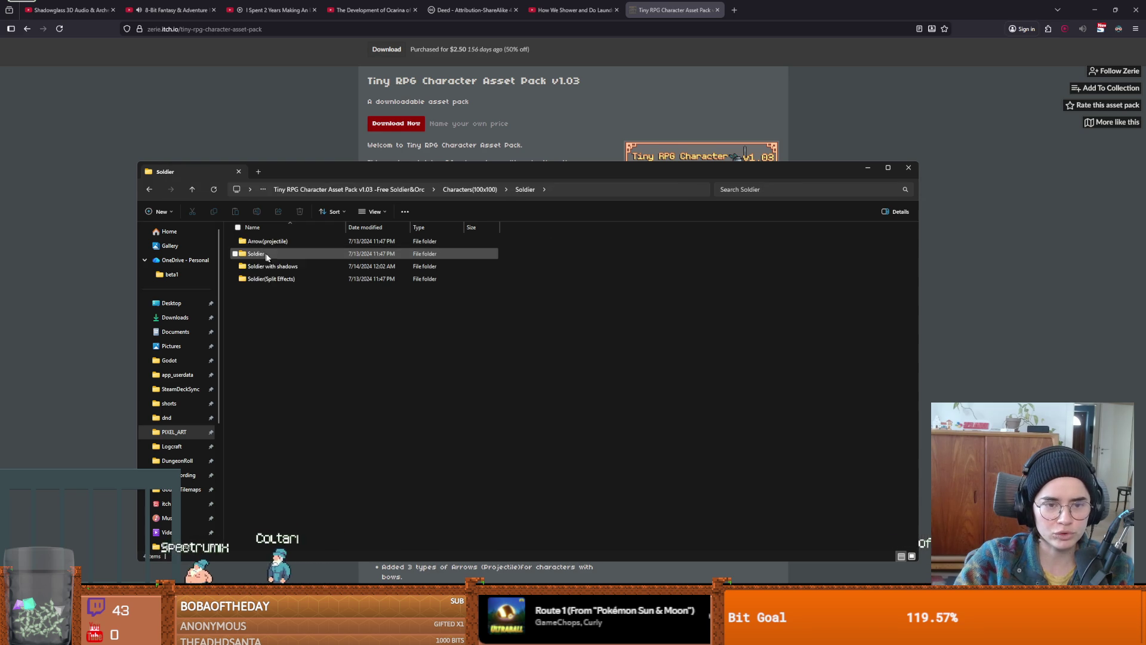
pyautogui.doubleClick(294, 266)
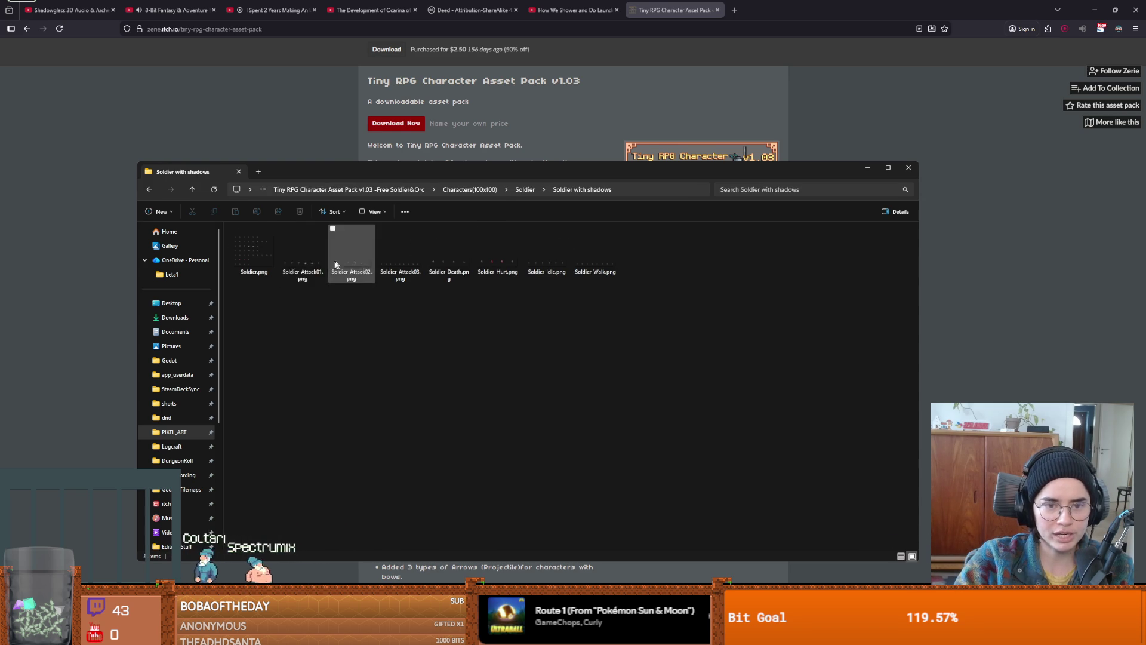
pyautogui.click(259, 261)
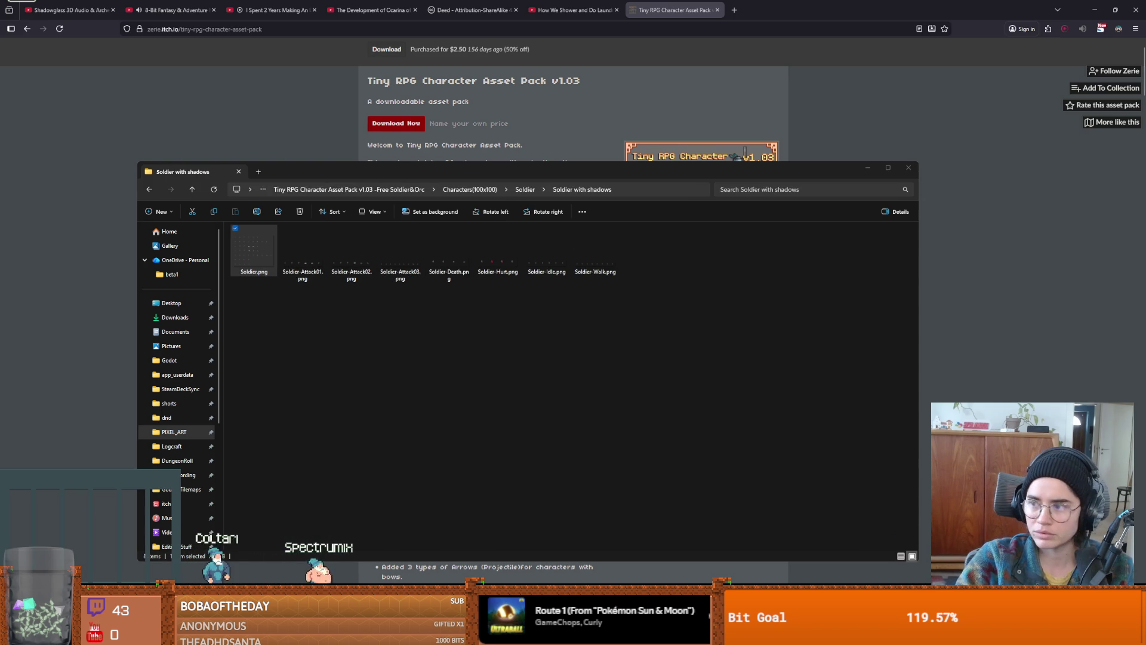
pyautogui.press('Return')
# - Inspect the Soldier sprite sheet, close the viewer, and close File Explorer from the pack's top folder
pyautogui.scroll(5, 358, 293)
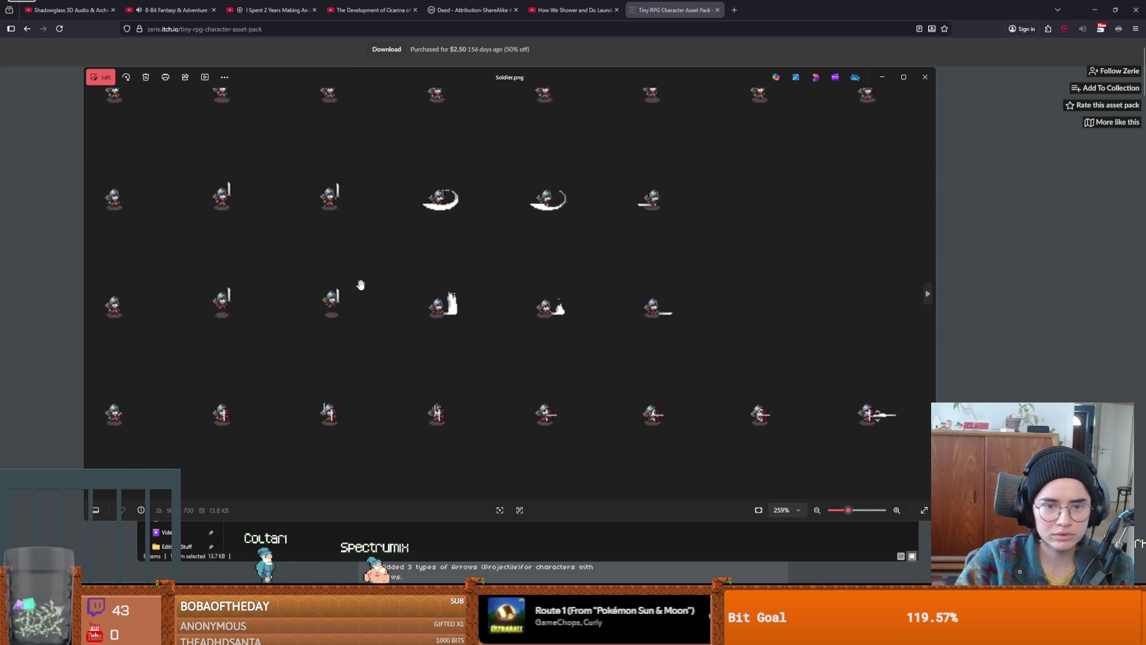
pyautogui.scroll(-3, 367, 287)
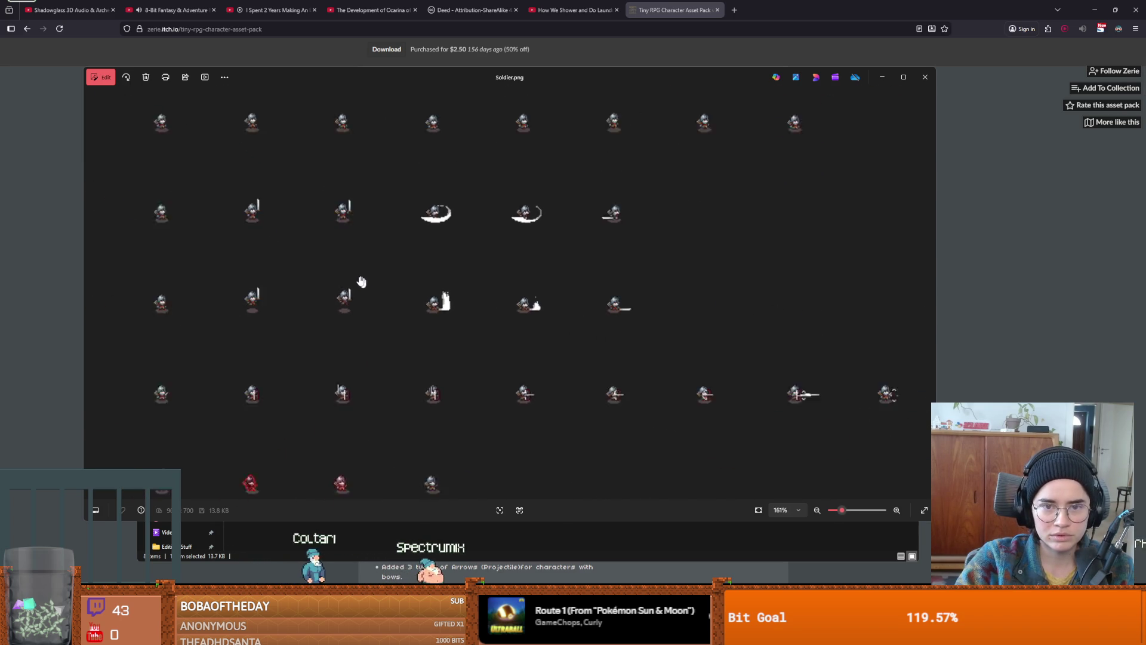
pyautogui.scroll(3, 184, 281)
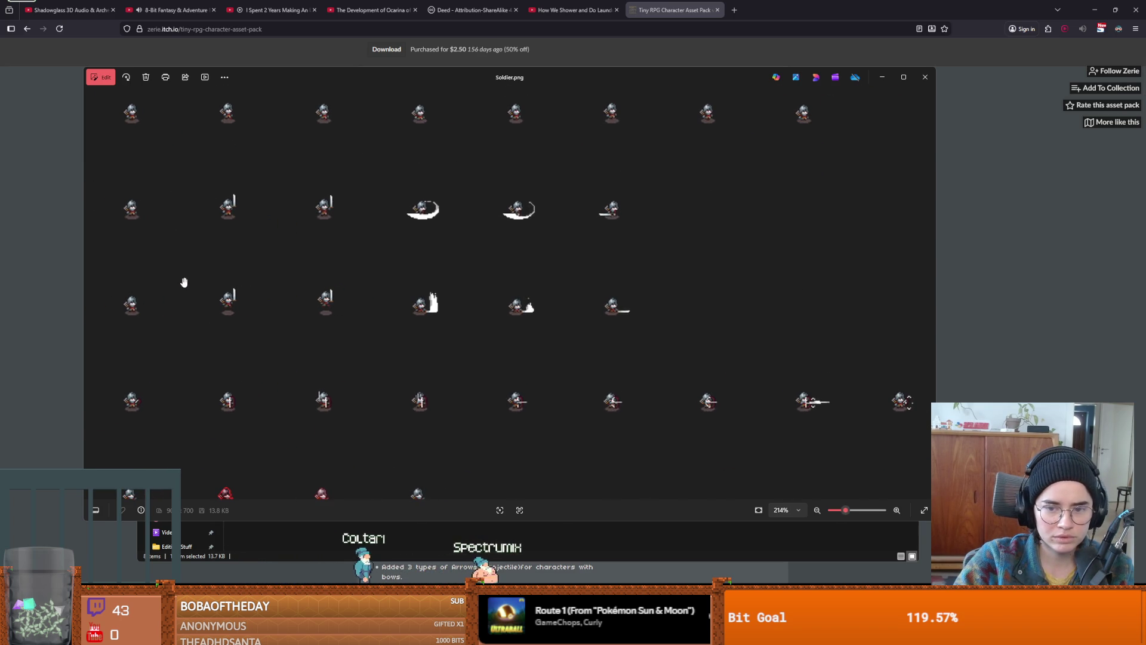
pyautogui.scroll(-2, 184, 281)
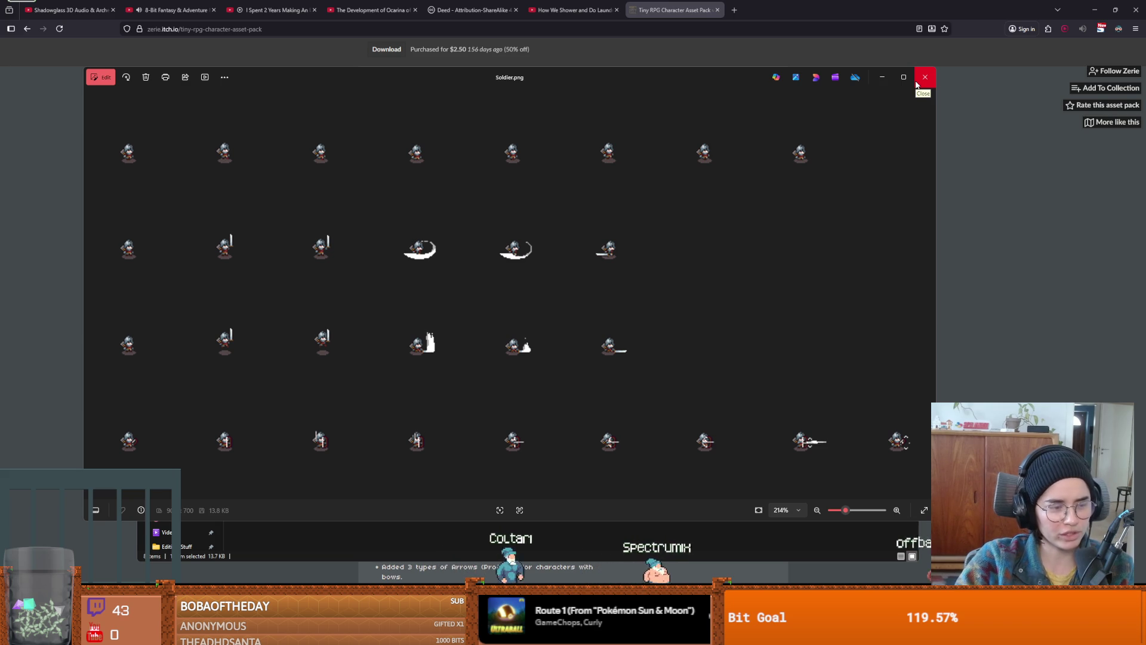
pyautogui.click(917, 86)
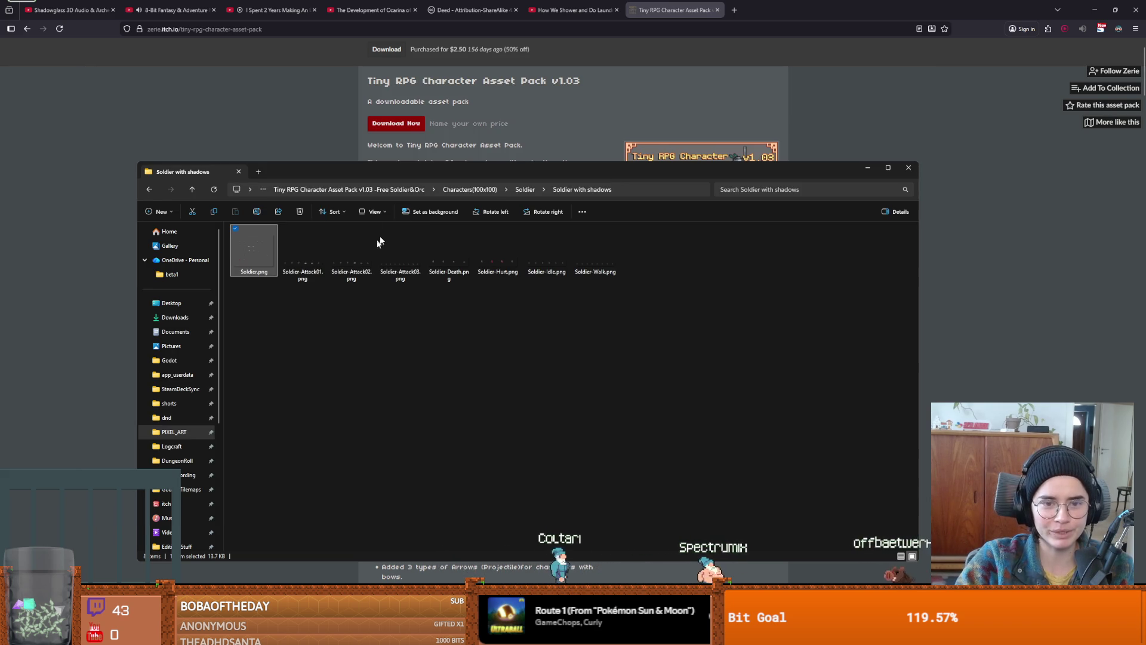
pyautogui.click(469, 189)
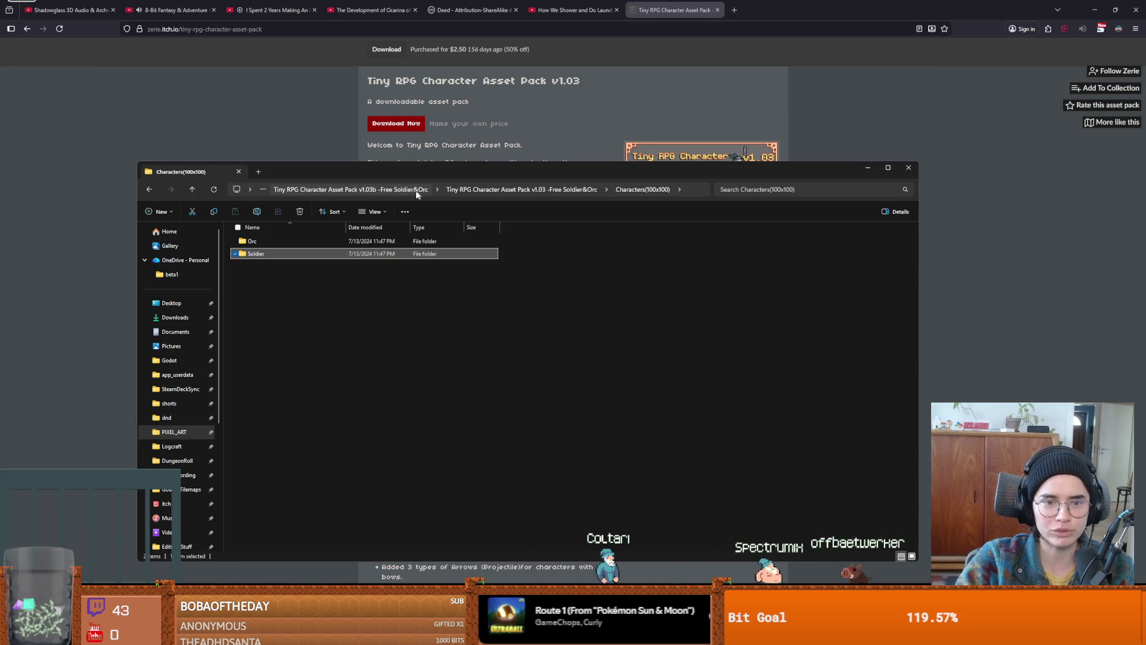
pyautogui.click(423, 190)
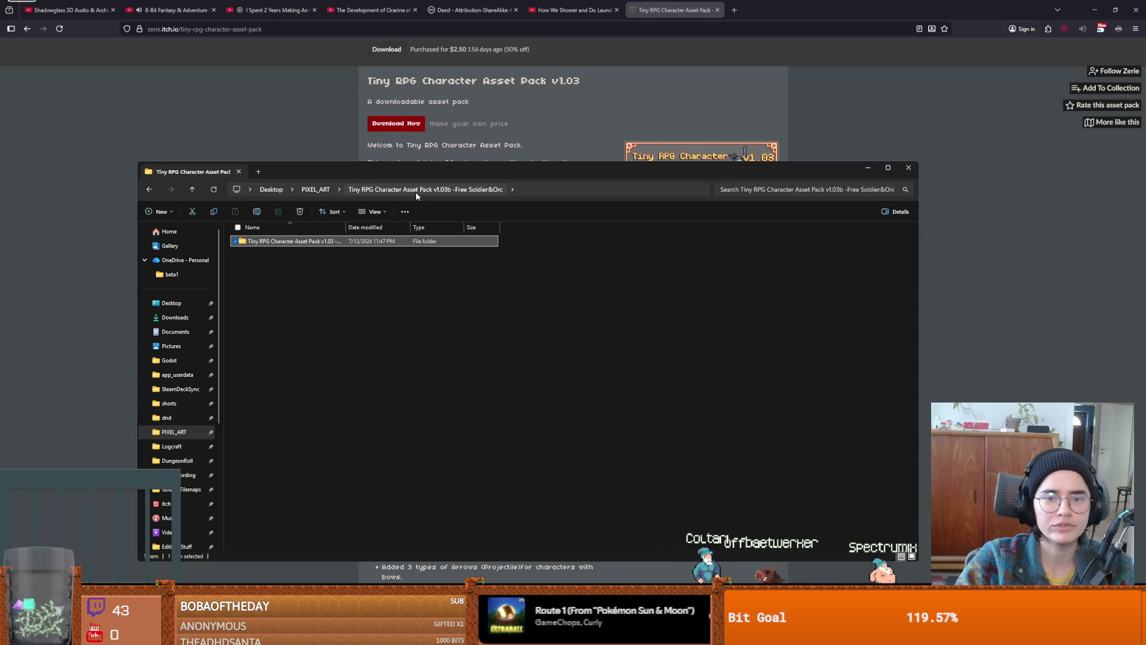
pyautogui.click(908, 168)
pyautogui.scroll(-8, 746, 343)
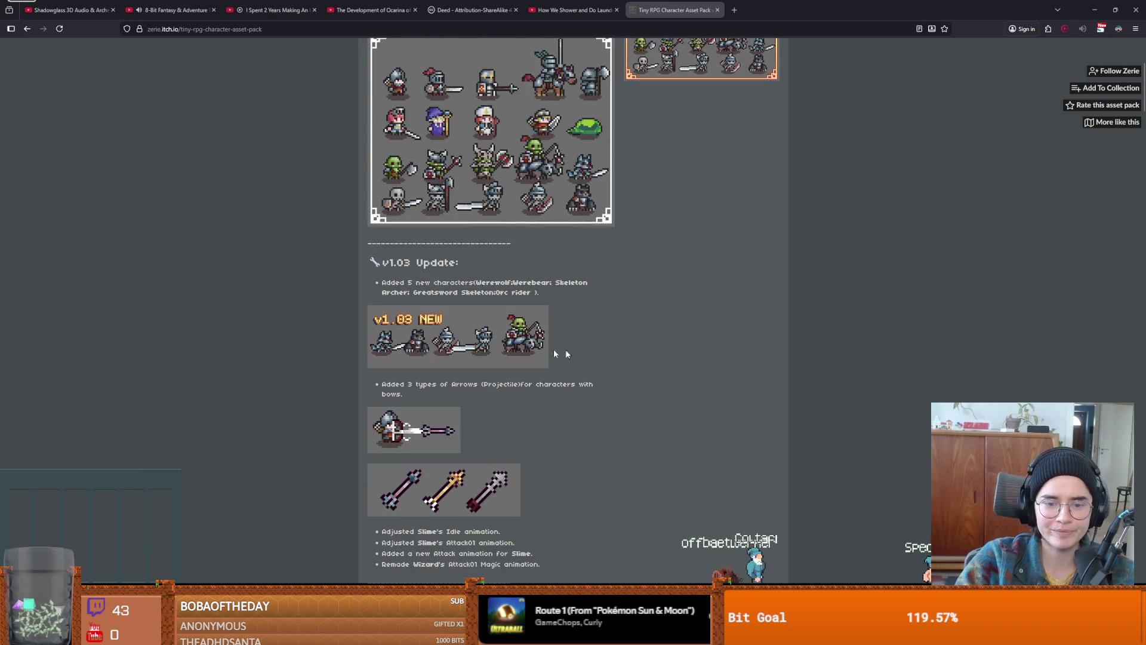
# - Scroll the pack page past the character previews to the License and Download sections
pyautogui.scroll(6, 501, 342)
pyautogui.scroll(3, 497, 362)
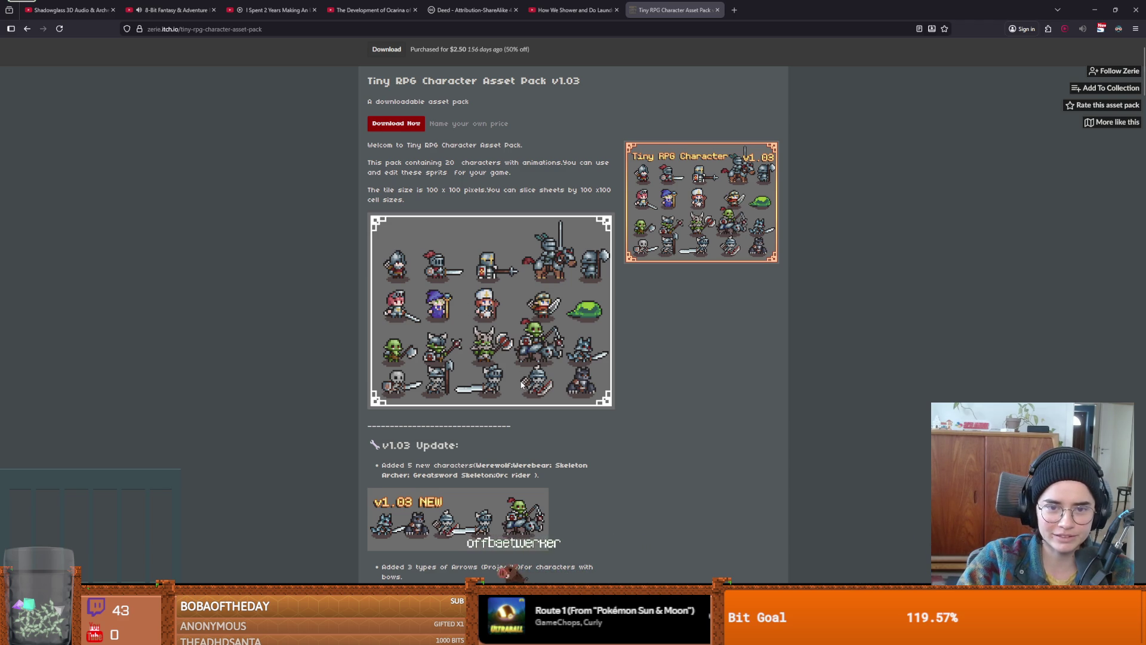
pyautogui.scroll(-15, 555, 398)
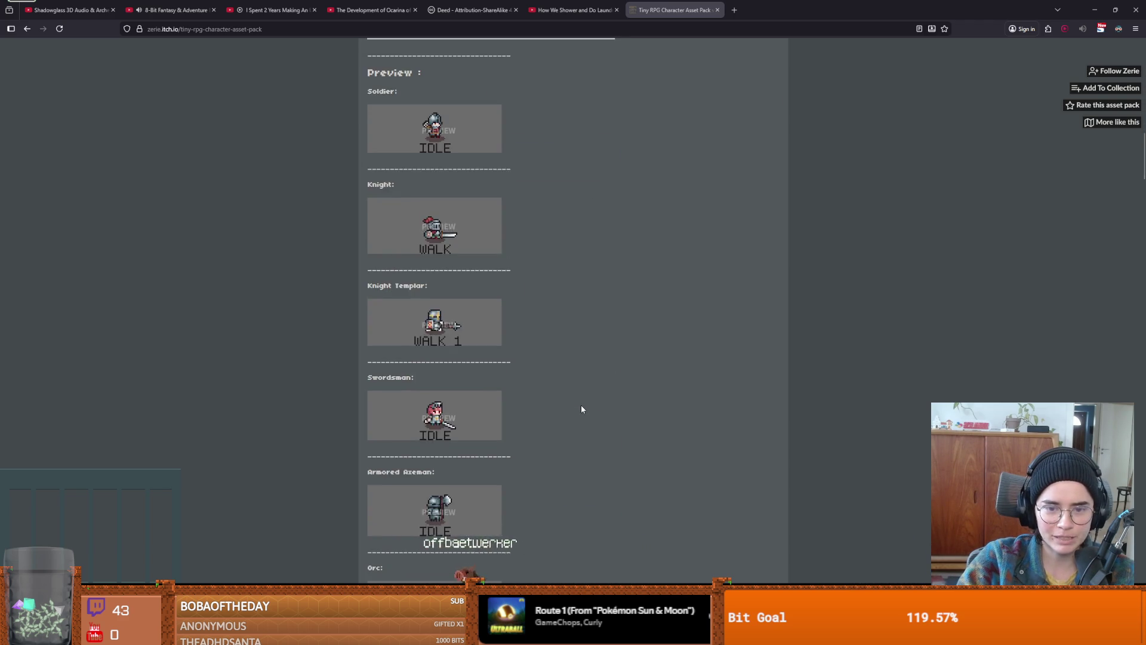
pyautogui.scroll(-10, 581, 409)
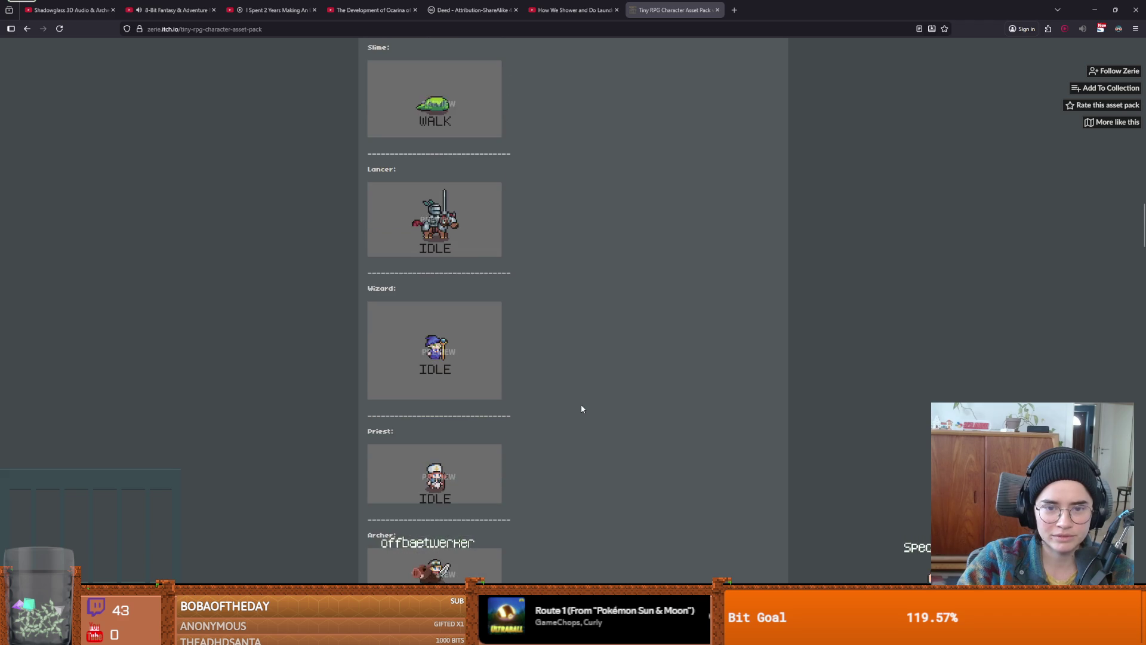
pyautogui.scroll(-10, 581, 409)
pyautogui.scroll(-3, 581, 408)
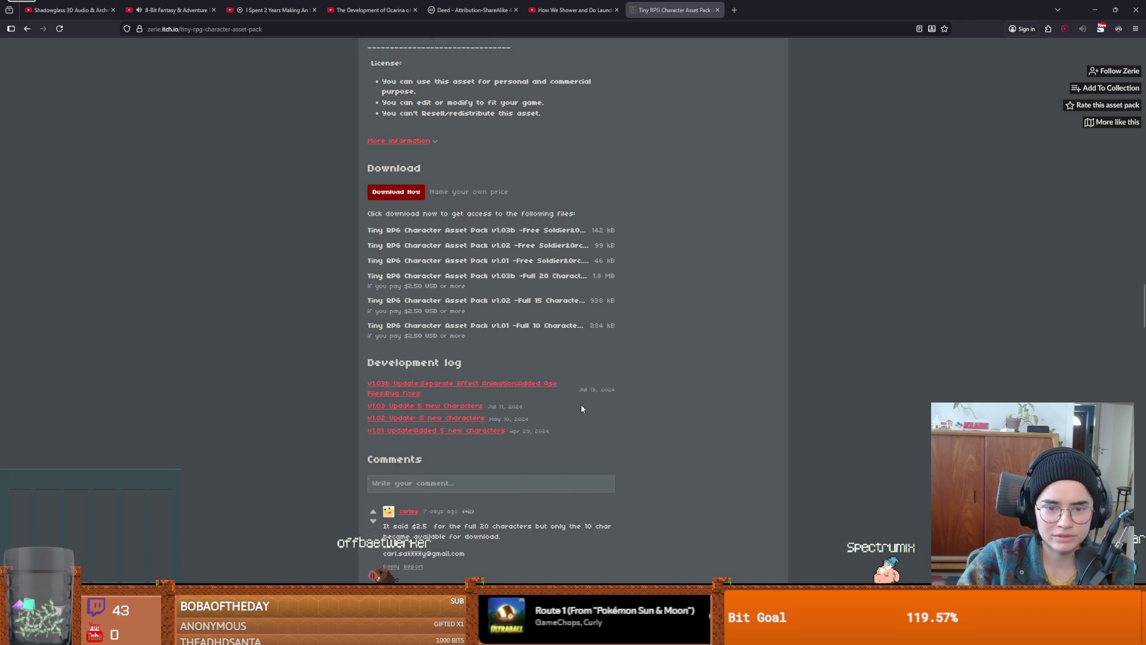
pyautogui.scroll(2, 582, 408)
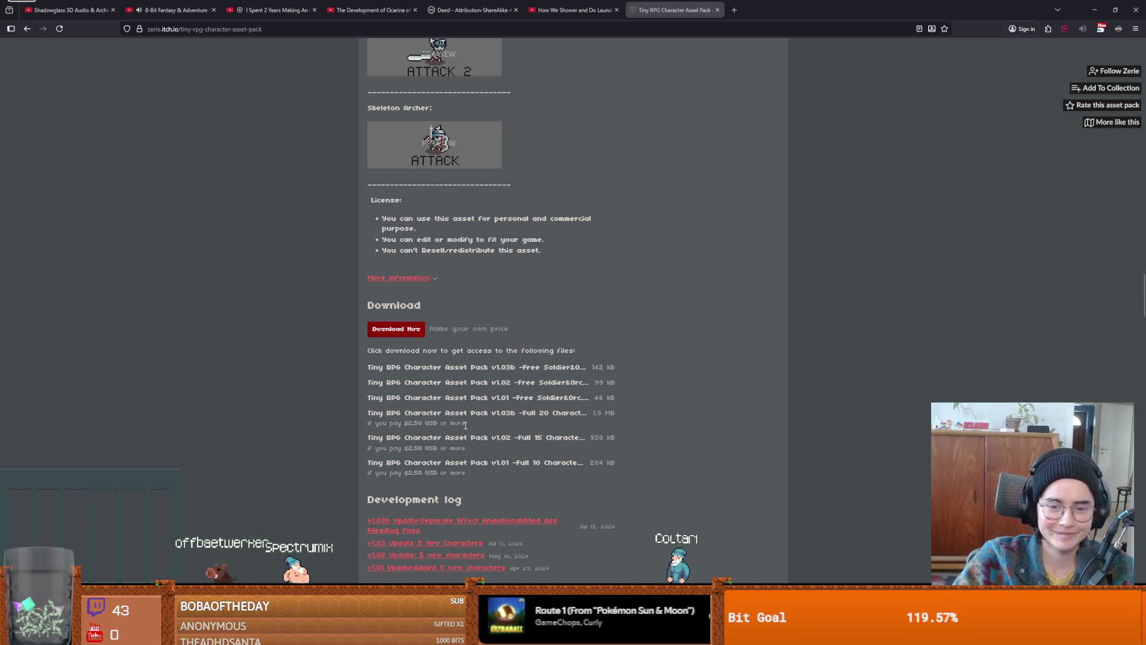
pyautogui.scroll(-5, 456, 473)
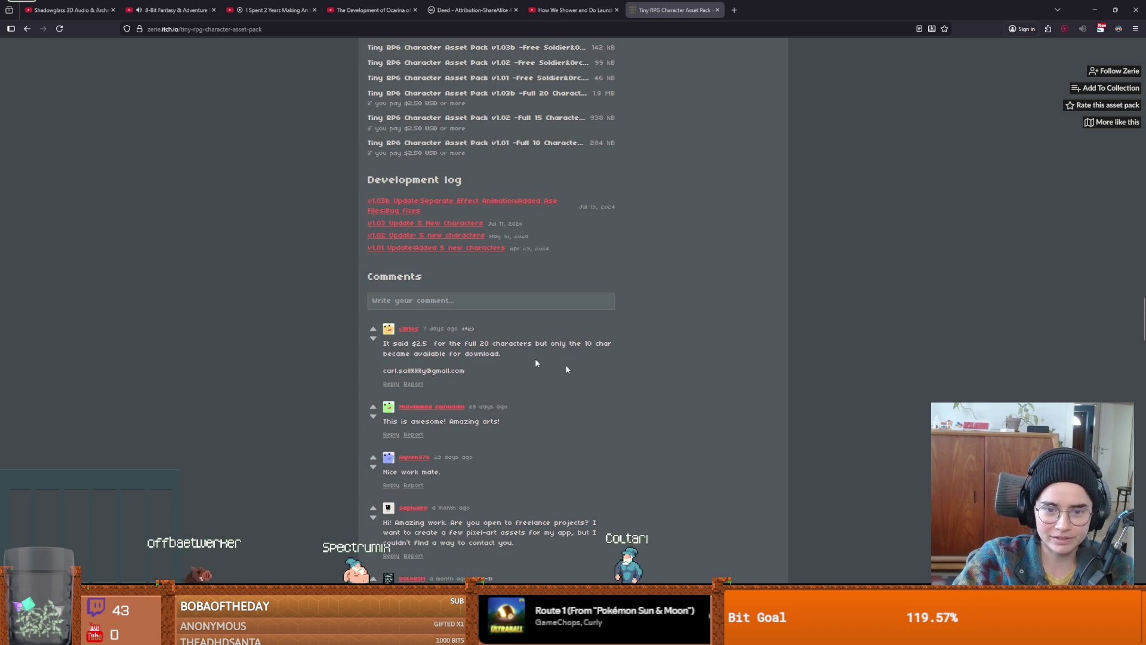
# - Copy the $2.50 purchase price shown at the top of the pack page
pyautogui.moveTo(408, 343); pyautogui.dragTo(475, 344)
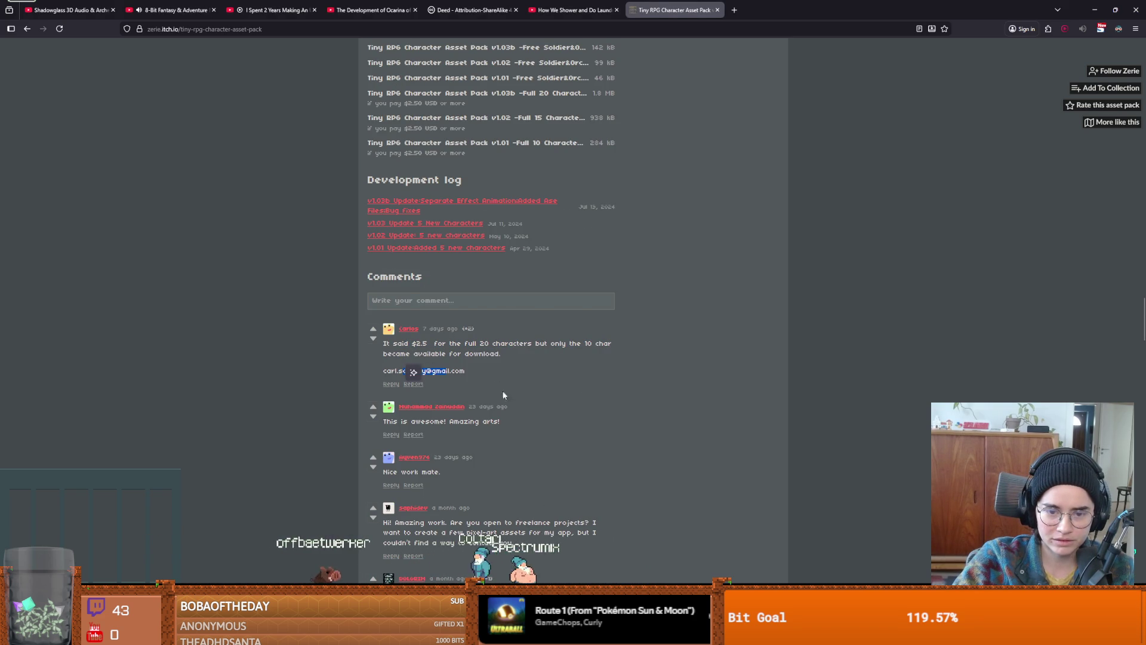
pyautogui.scroll(-1, 504, 394)
pyautogui.scroll(10, 1126, 331)
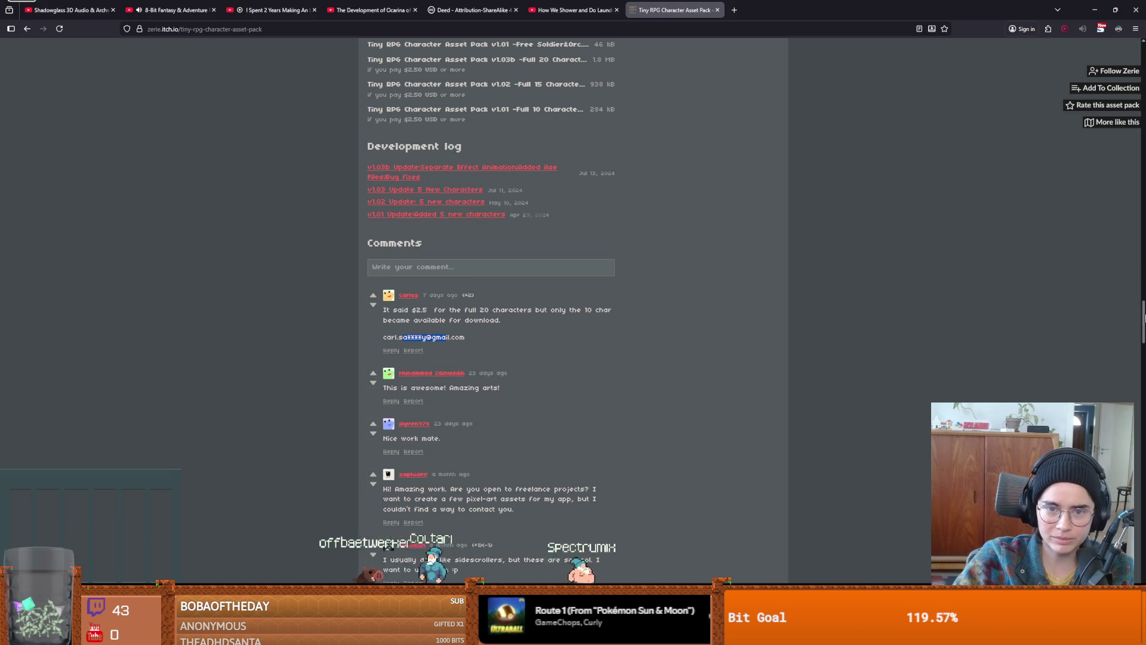
pyautogui.scroll(-5, 1133, 301)
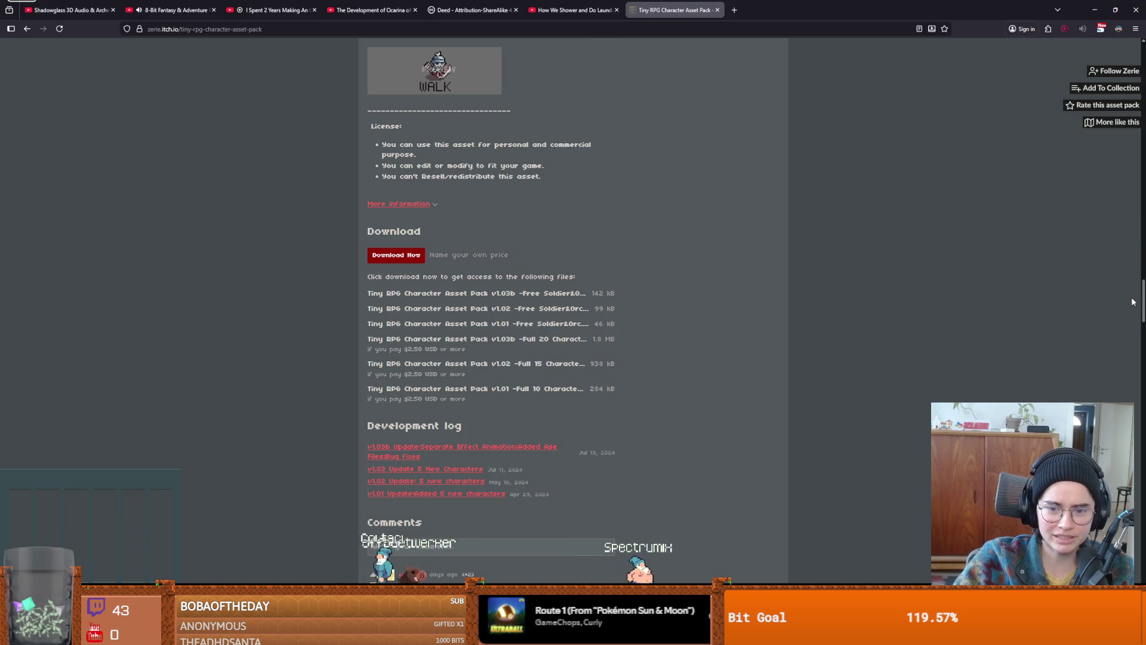
pyautogui.scroll(15, 1133, 302)
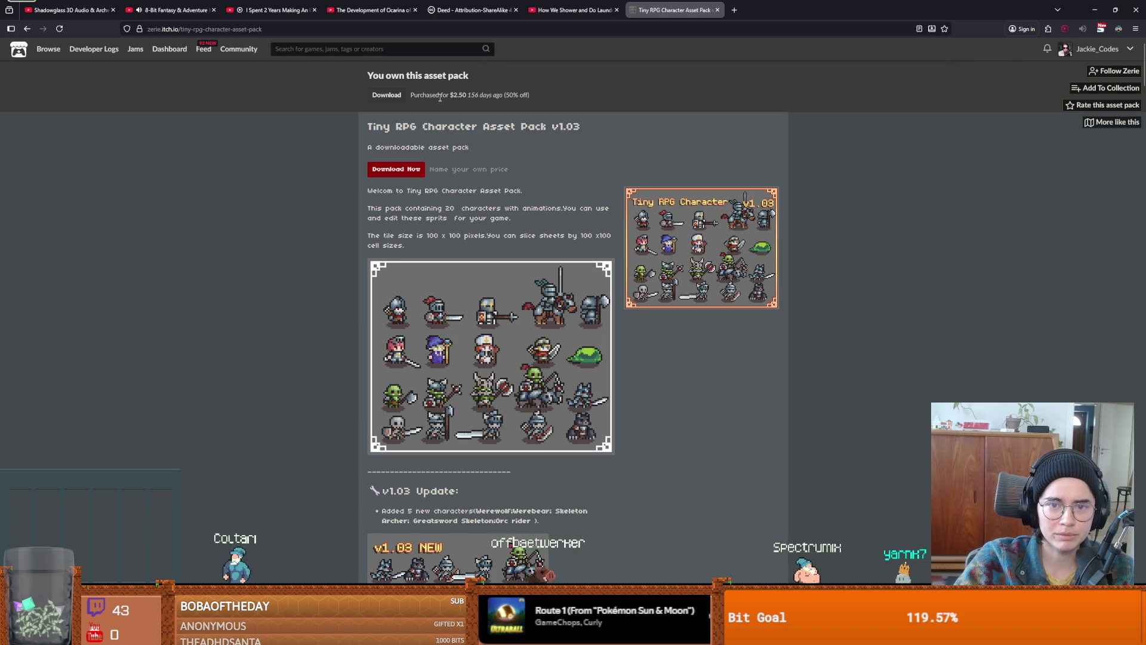
pyautogui.moveTo(441, 95); pyautogui.dragTo(468, 96)
pyautogui.rightClick(469, 120)
pyautogui.click(486, 127)
pyautogui.hotkey('alt', 'Tab')
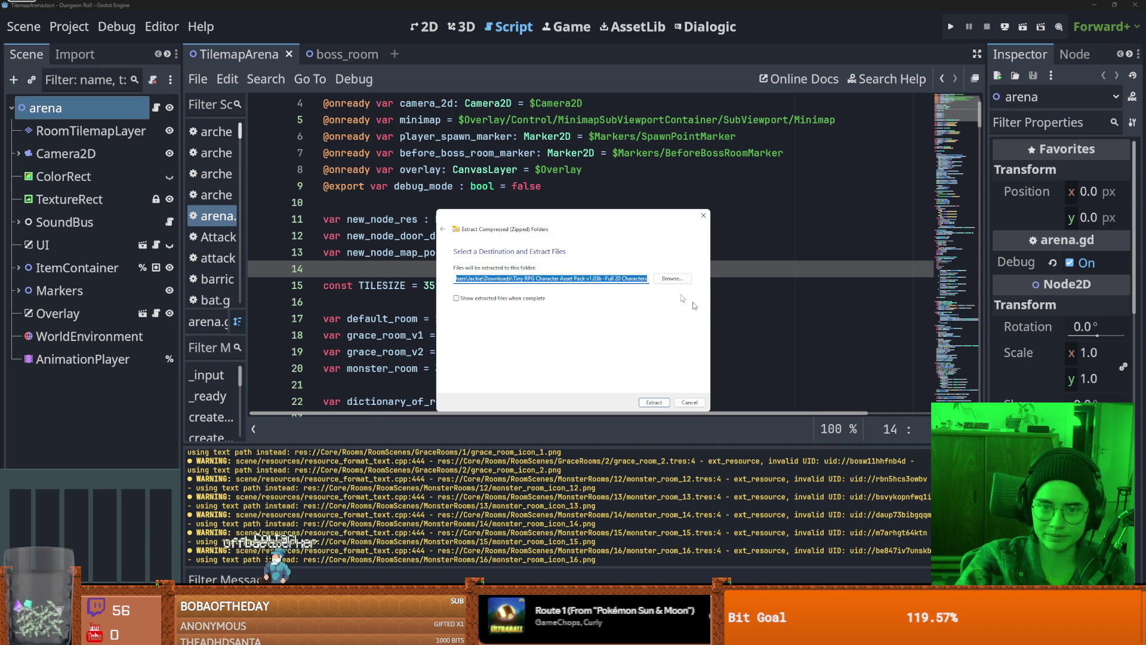
# - Extract the asset pack archive into a new TinyRPG folder inside Desktop > PIXEL_ART
pyautogui.click(672, 278)
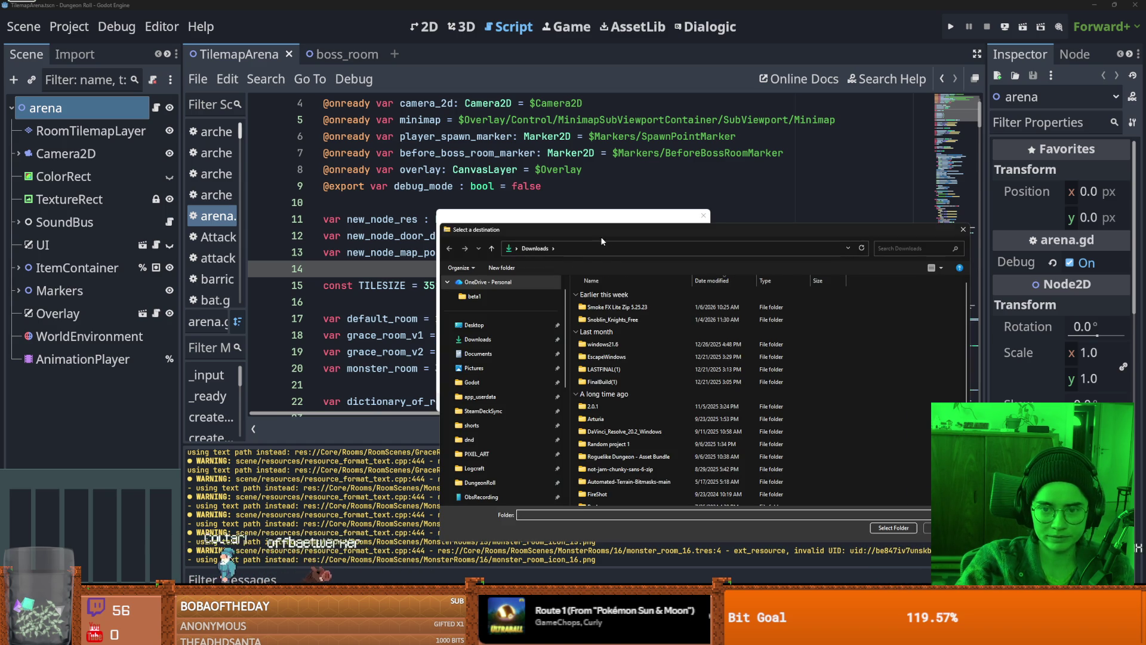
pyautogui.scroll(-3, 517, 339)
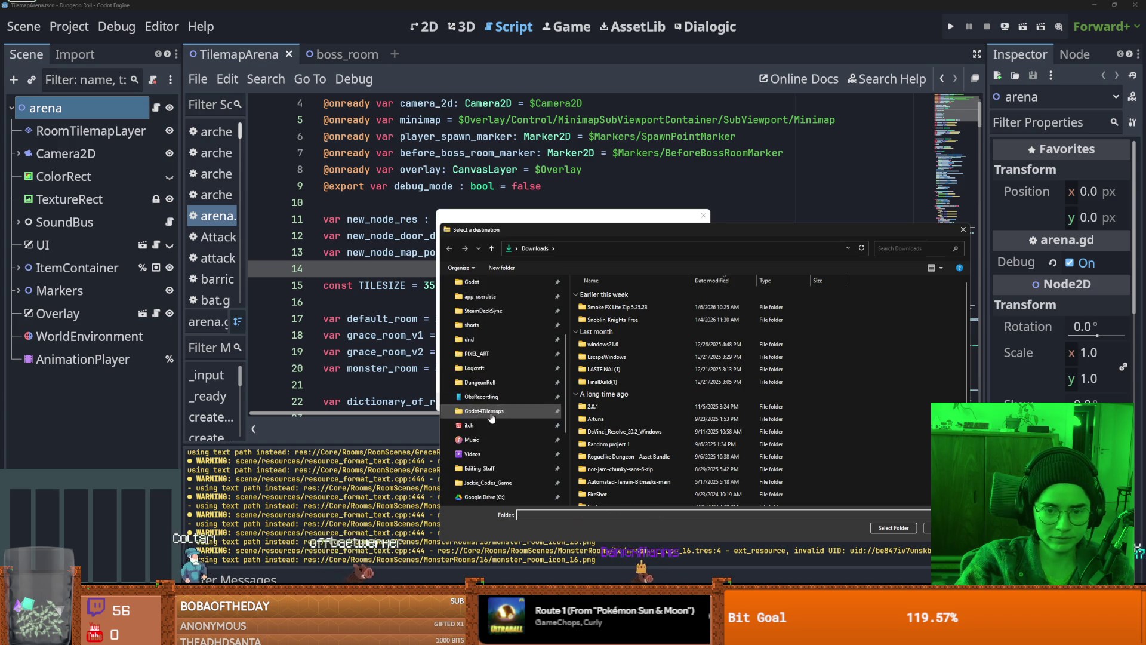
pyautogui.click(476, 310)
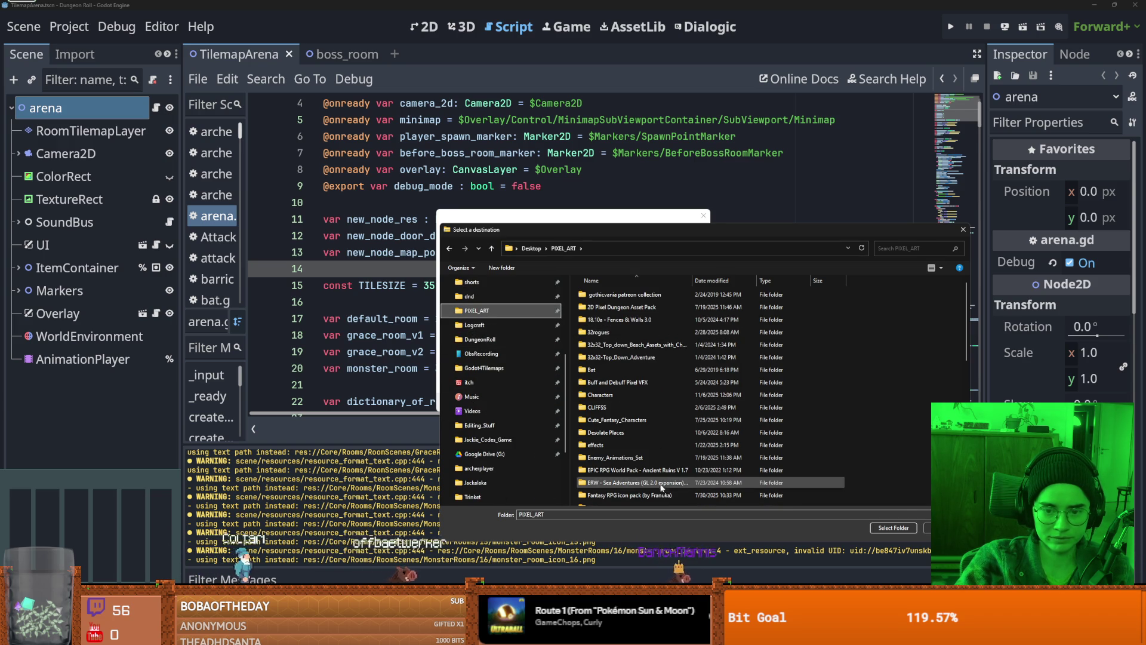
pyautogui.scroll(-5, 830, 443)
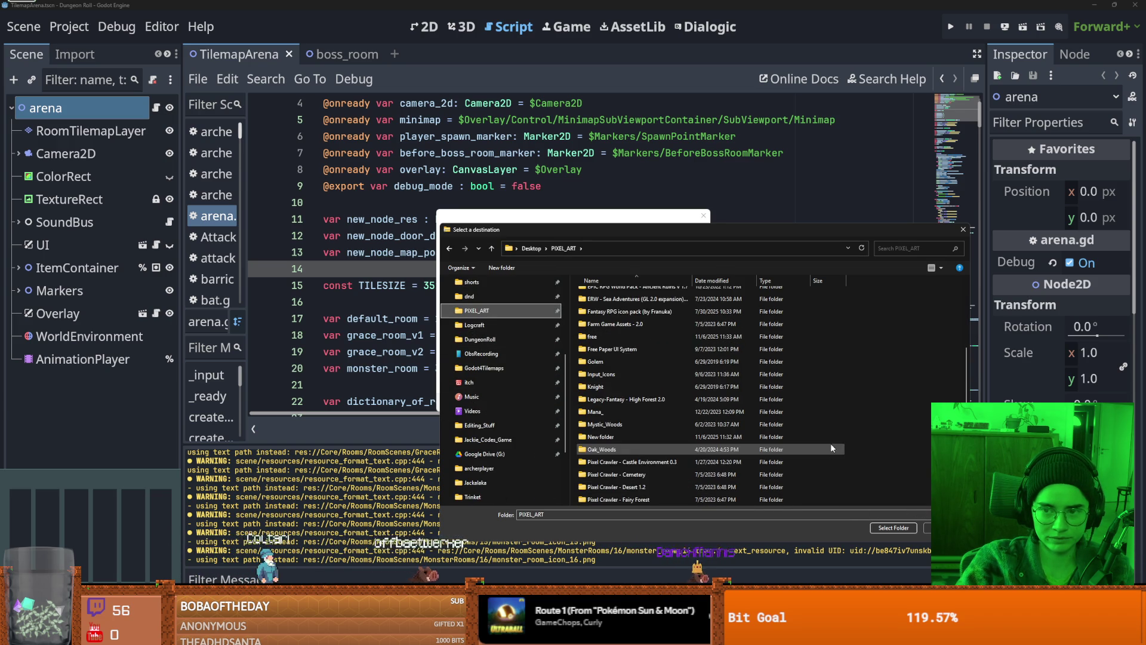
pyautogui.click(502, 268)
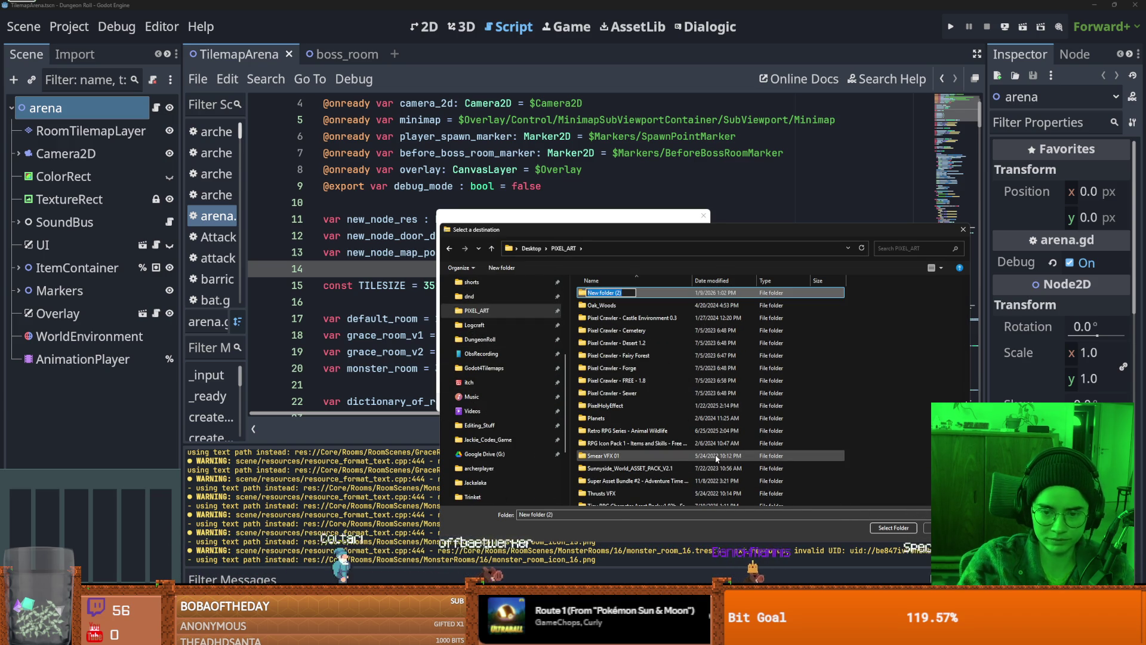
pyautogui.write('Tiny')
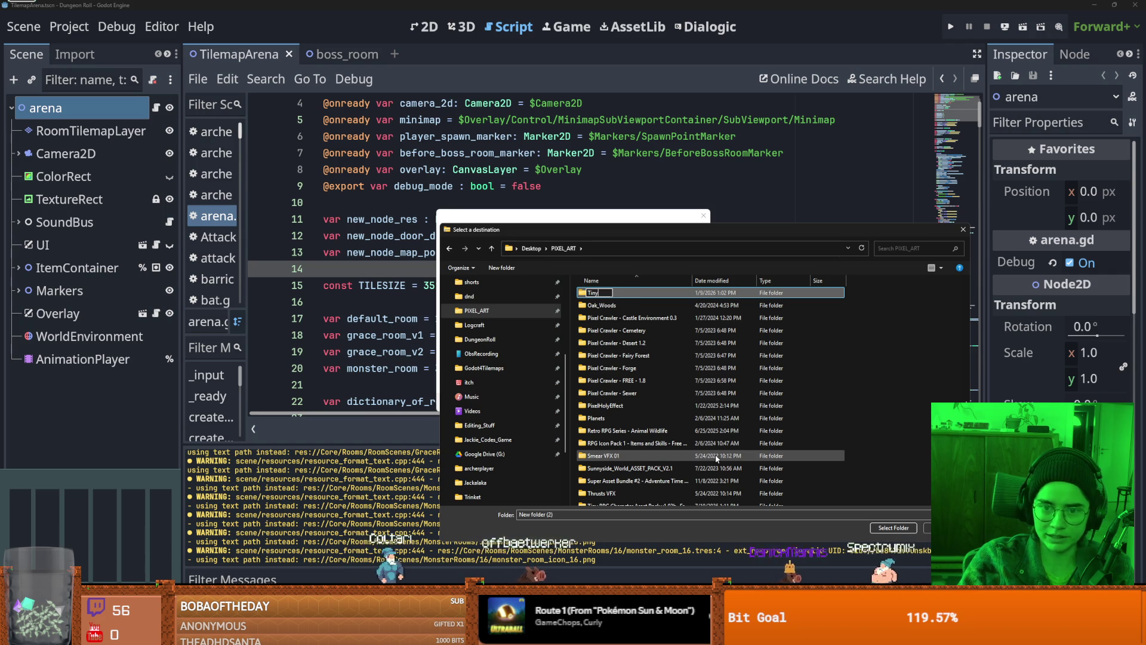
pyautogui.write('RPG')
pyautogui.press('Return')
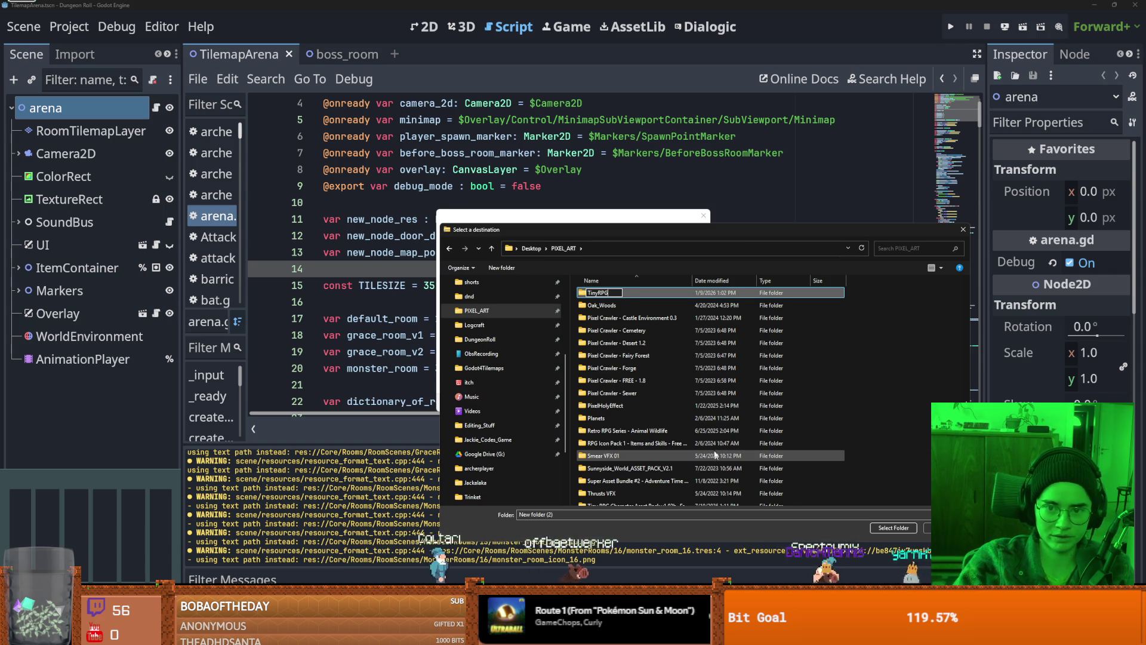
pyautogui.doubleClick(597, 292)
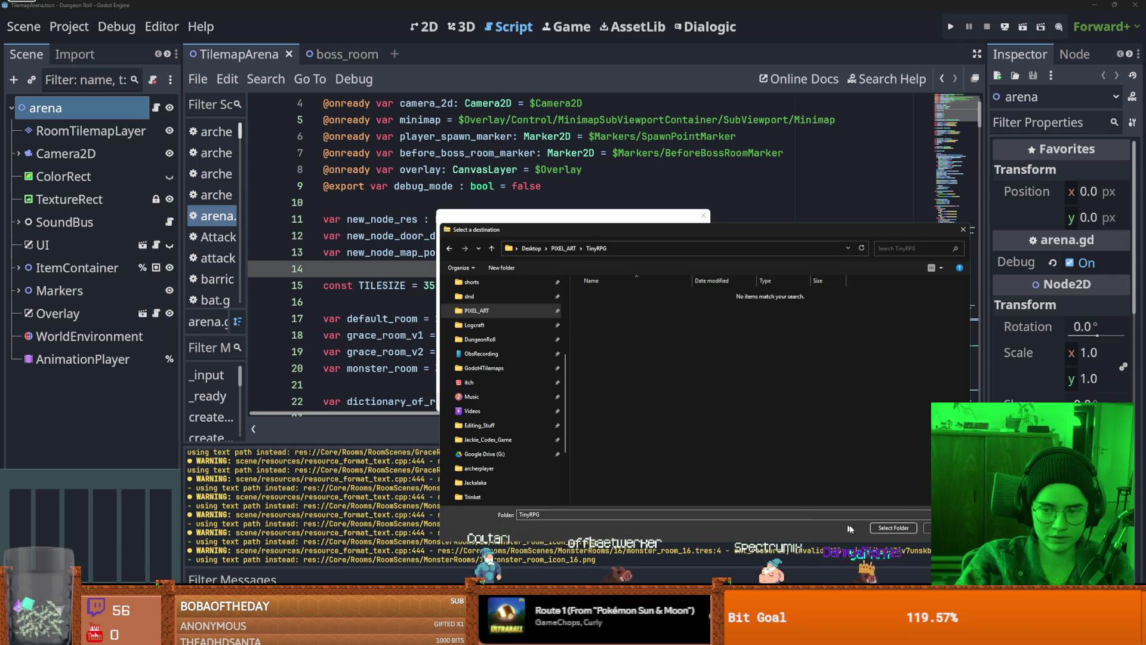
pyautogui.click(893, 528)
pyautogui.click(655, 402)
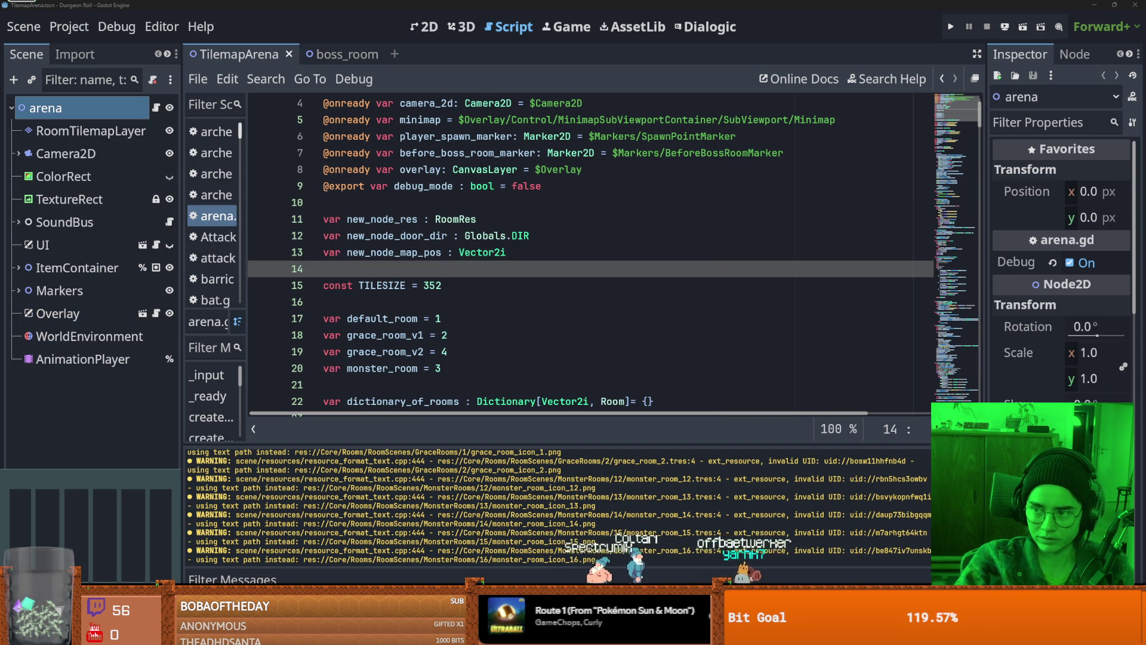
# - Open Knight Templar.aseprite from TinyRPG > Tiny RPG Character Asset Pack > Aseprite file
pyautogui.hotkey('alt', 'Tab')
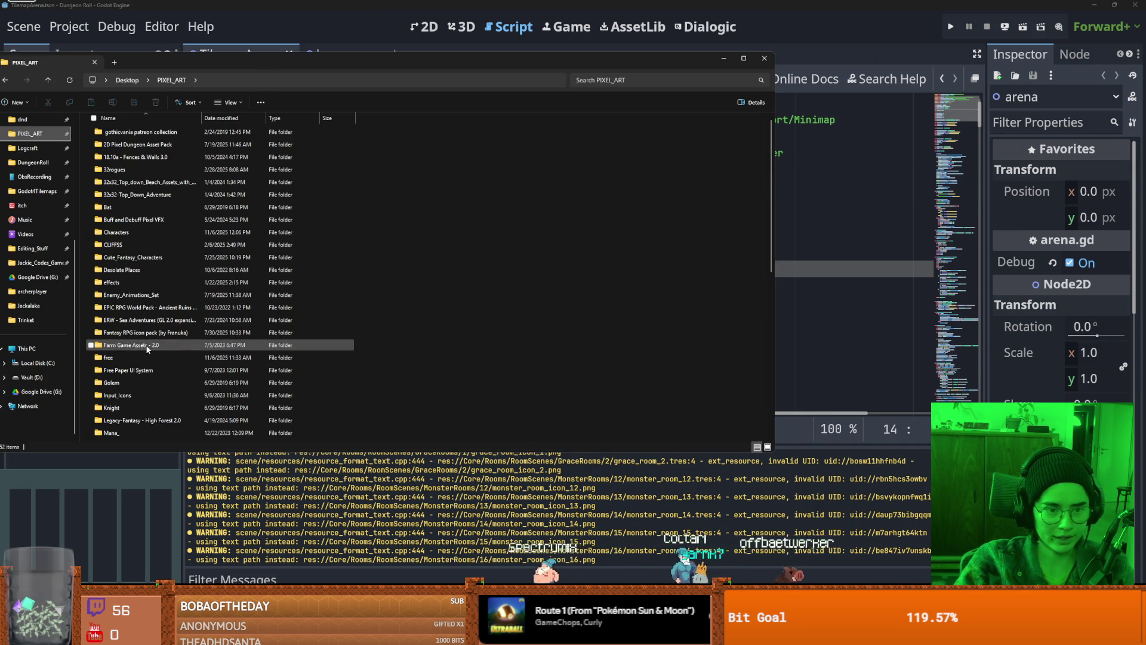
pyautogui.scroll(-5, 327, 299)
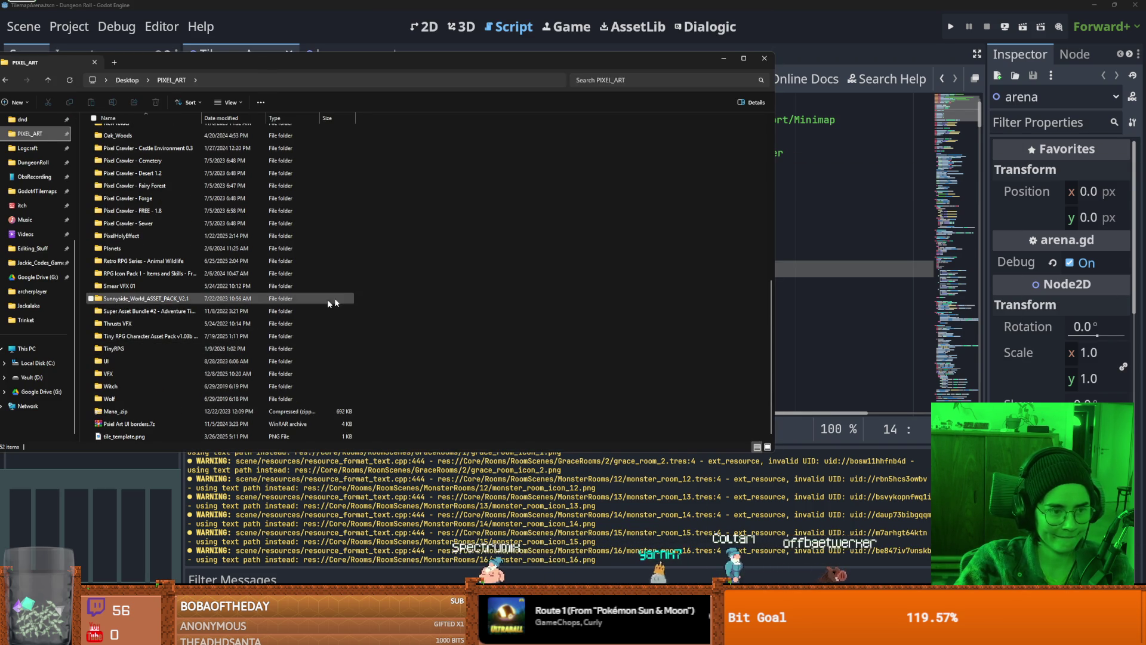
pyautogui.doubleClick(143, 346)
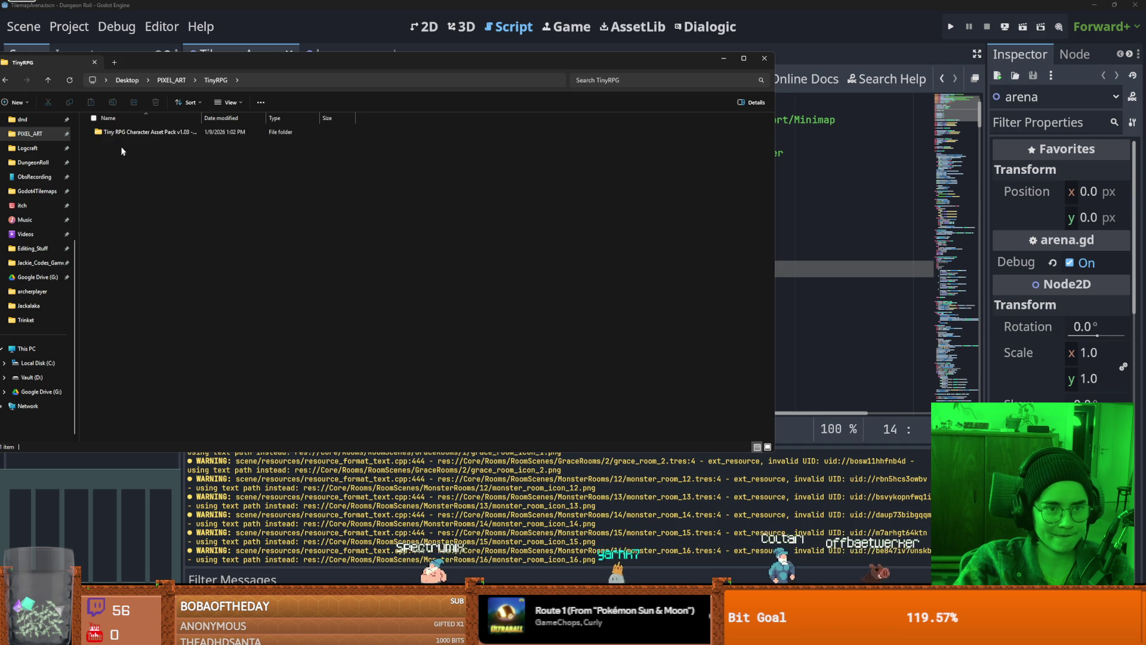
pyautogui.doubleClick(134, 132)
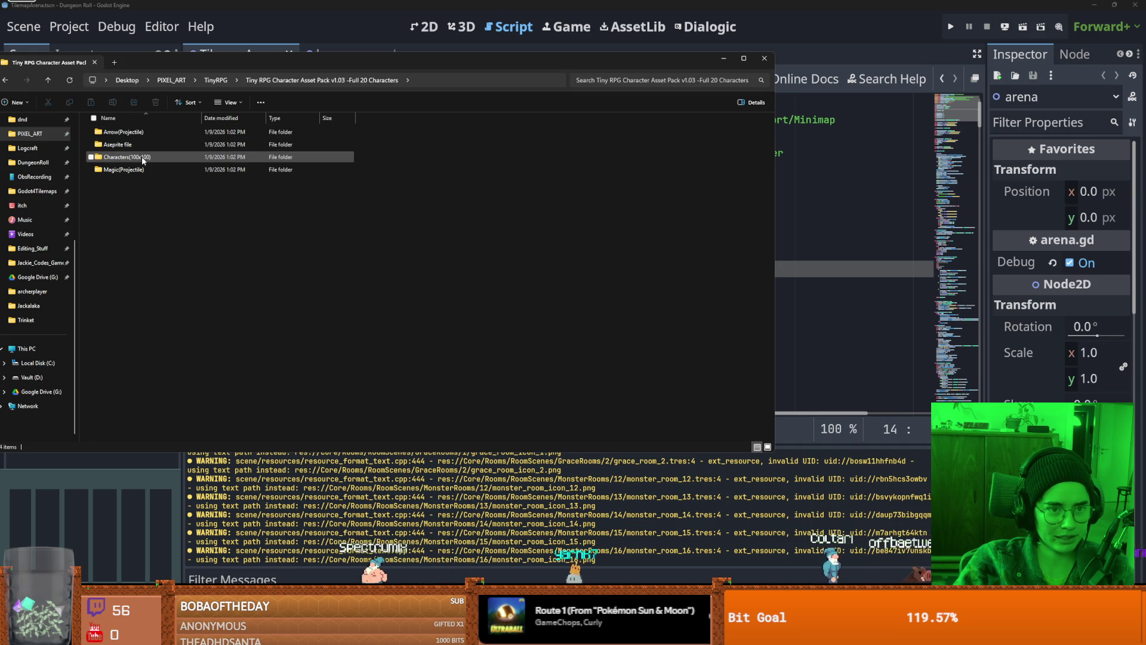
pyautogui.doubleClick(142, 157)
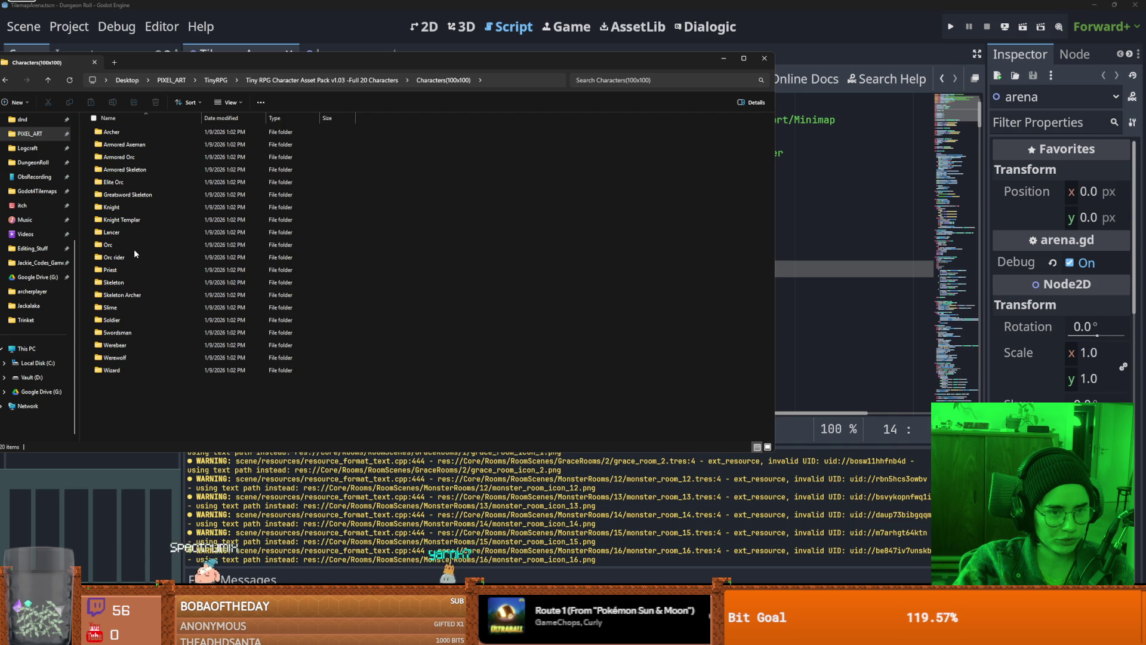
pyautogui.click(269, 80)
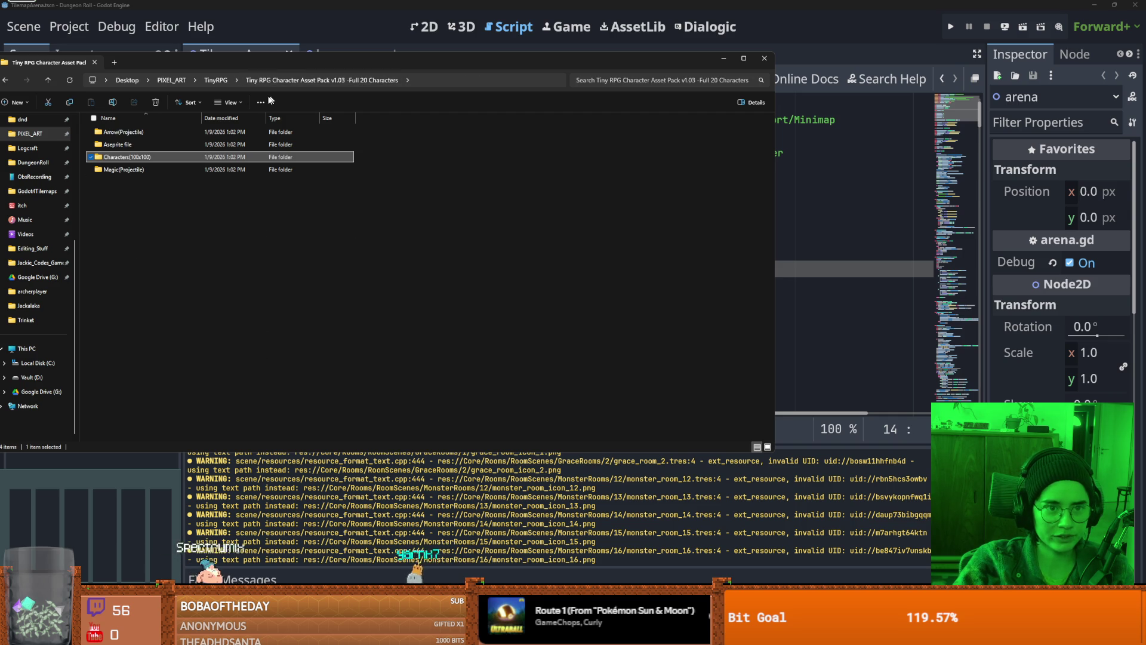
pyautogui.doubleClick(167, 145)
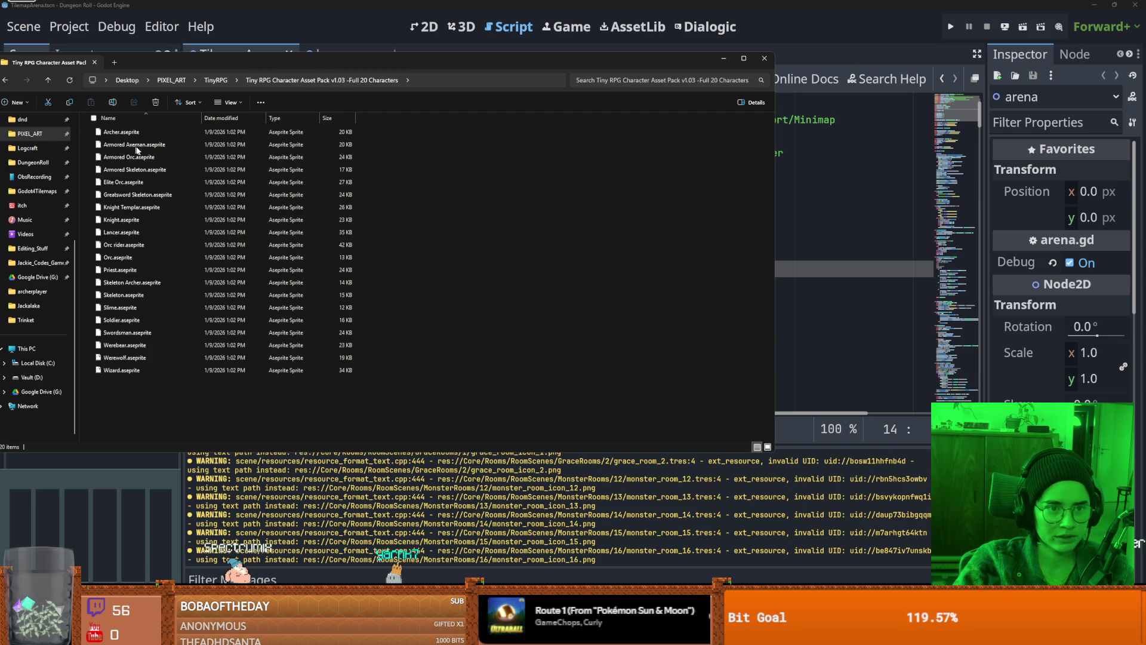
pyautogui.click(138, 207)
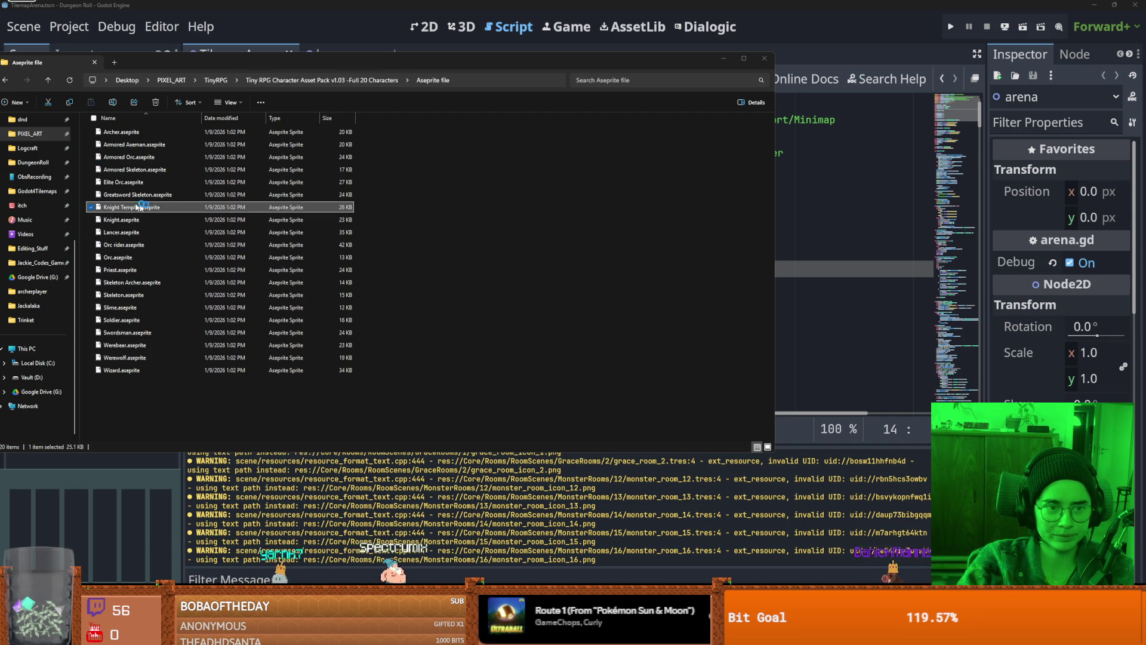
pyautogui.doubleClick(149, 207)
pyautogui.scroll(5, 565, 309)
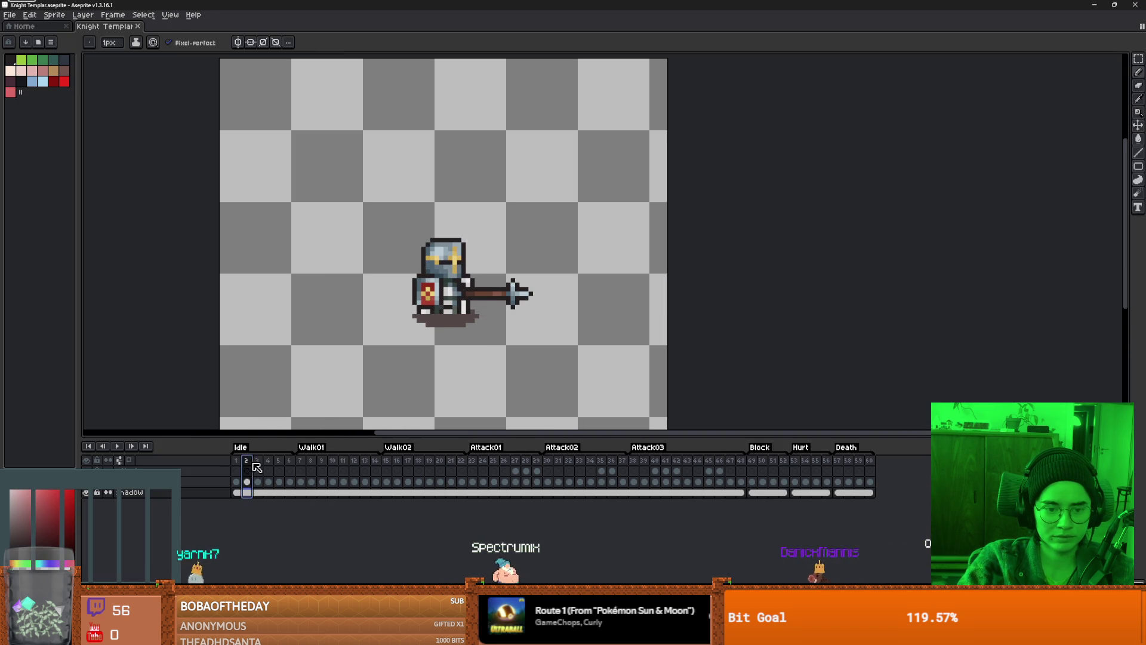
# - Play the knight's animation from Walk01 and stop to step through the Block frames
pyautogui.click(311, 461)
pyautogui.press('Return')
pyautogui.scroll(2, 472, 278)
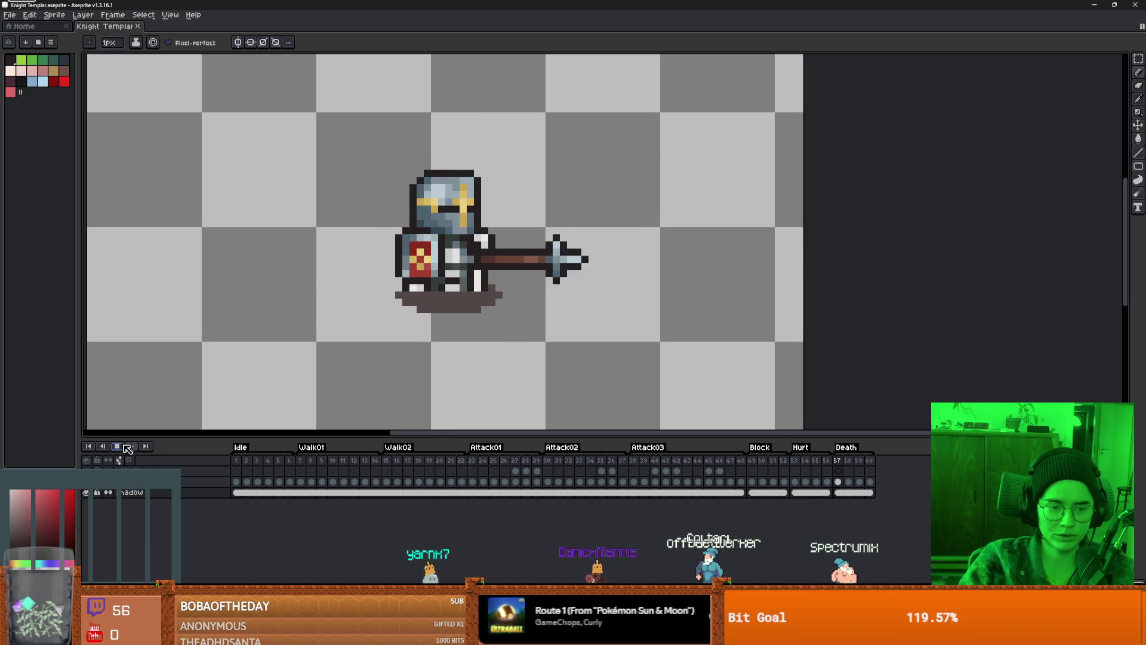
pyautogui.click(752, 460)
pyautogui.click(765, 461)
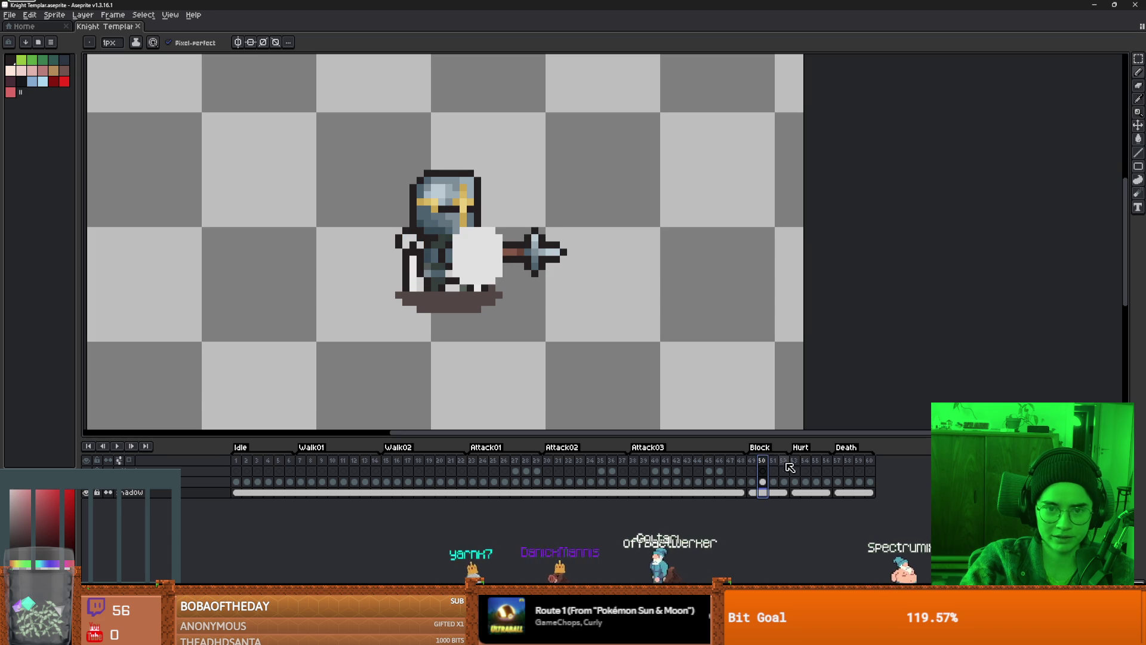
pyautogui.click(774, 460)
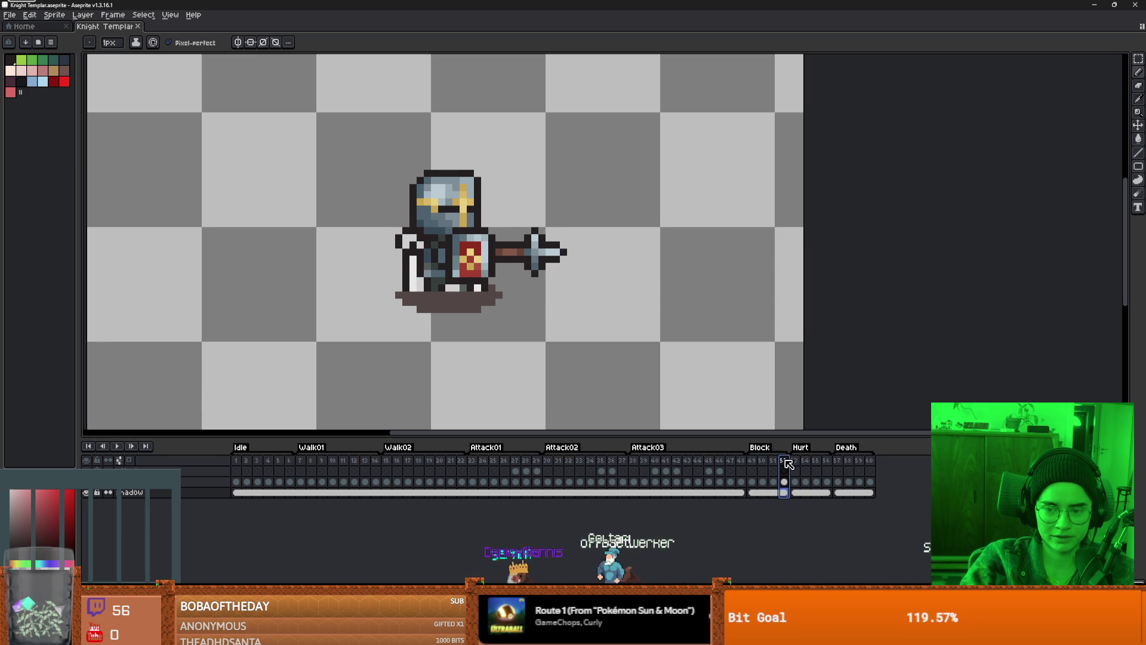
# - Check the red Hurt pose and the Death frames, then play the animation again
pyautogui.click(795, 461)
pyautogui.click(838, 461)
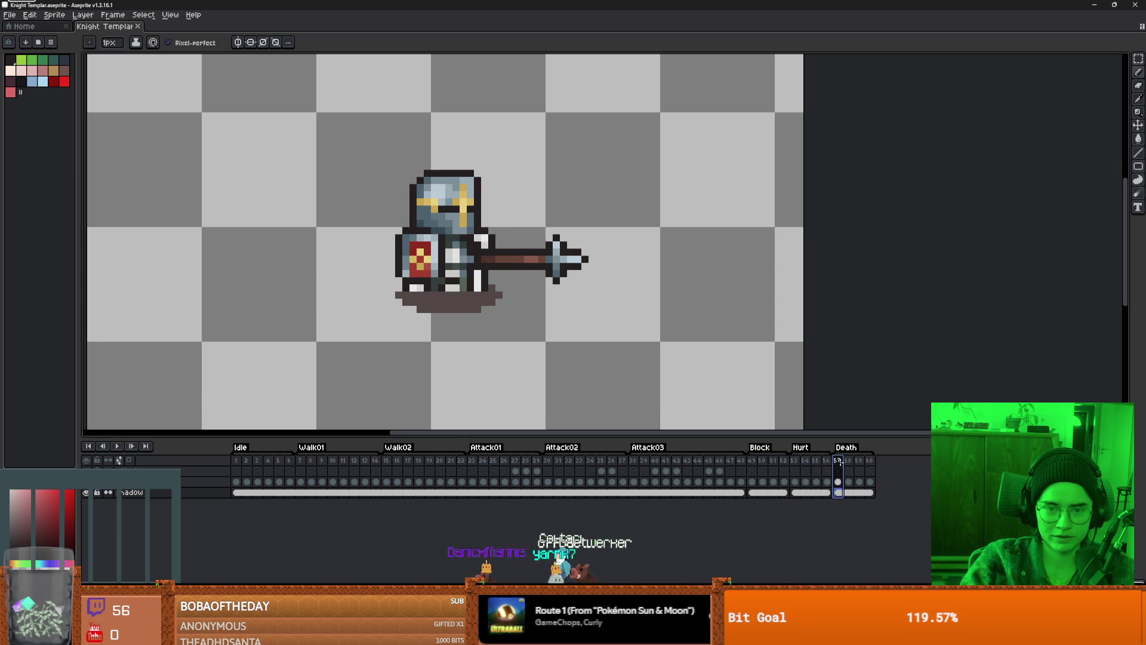
pyautogui.click(795, 460)
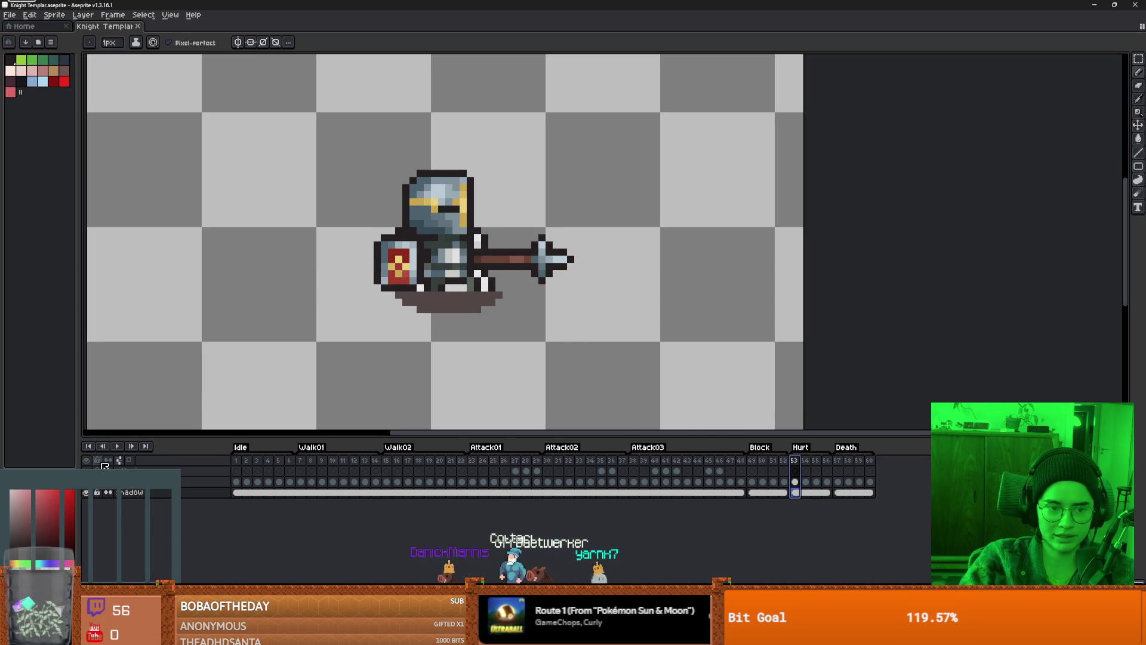
pyautogui.click(119, 445)
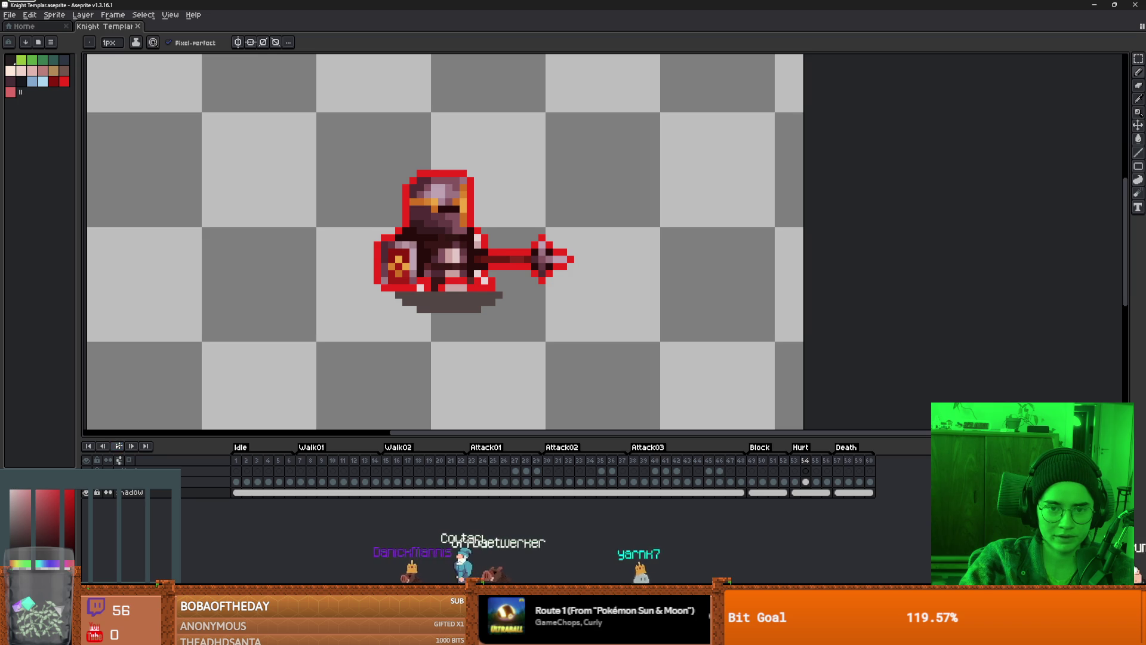
pyautogui.press('Left')
pyautogui.click(834, 463)
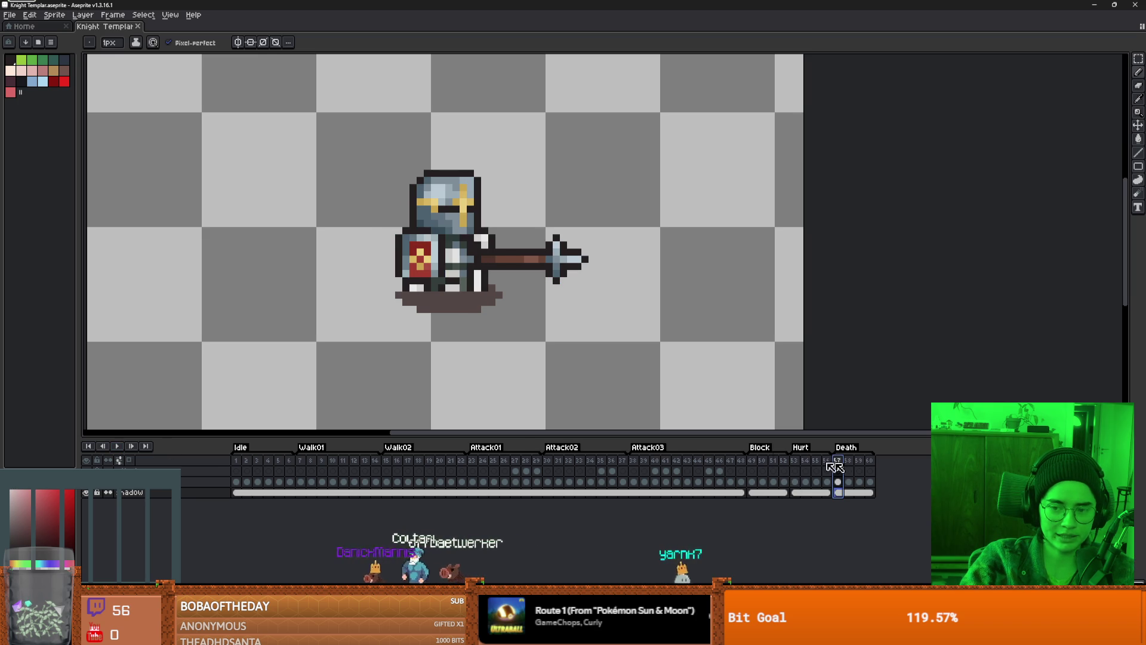
pyautogui.click(119, 446)
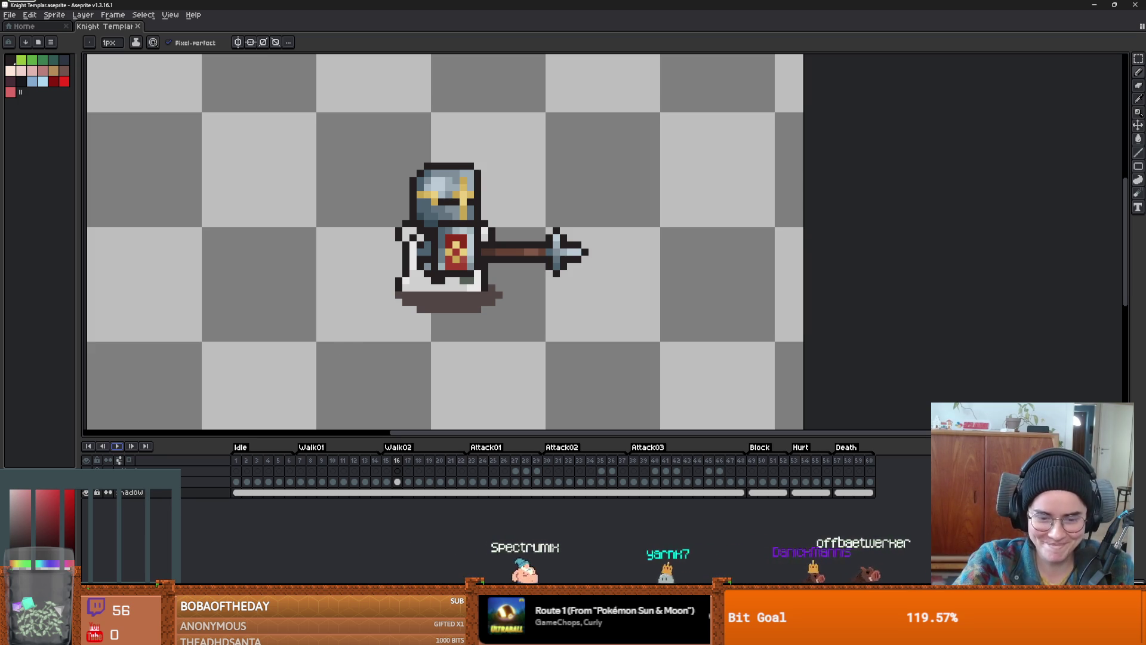
# - Open Knight.aseprite and stop its playback on frame 3 of Idle
pyautogui.moveTo(358, 633)
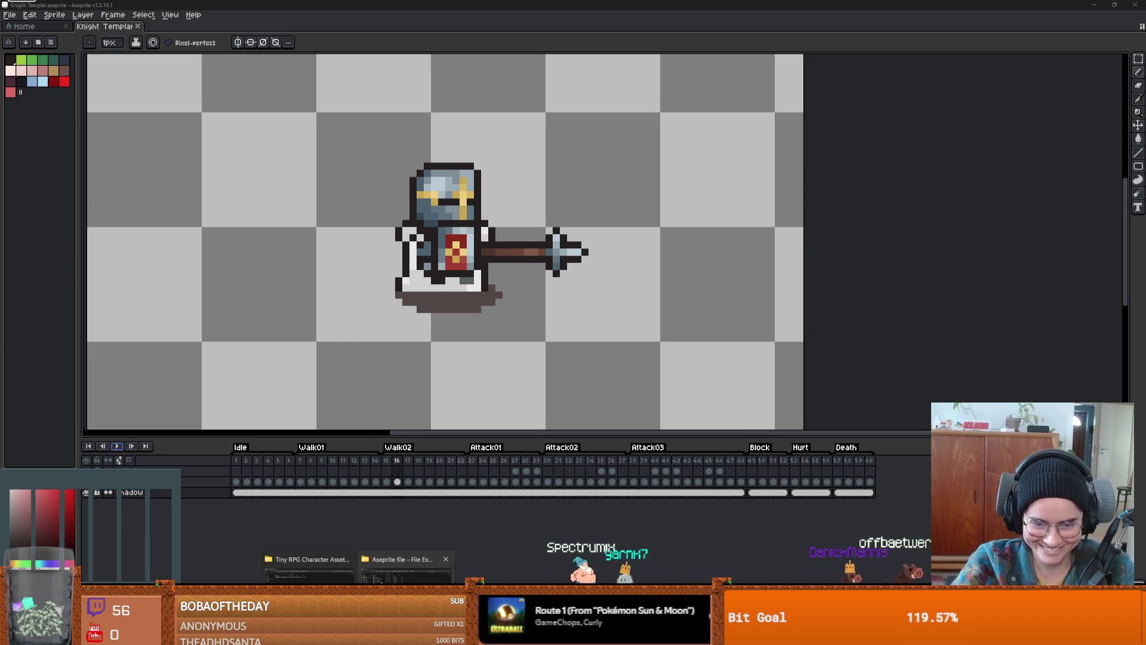
pyautogui.click(405, 570)
pyautogui.doubleClick(128, 220)
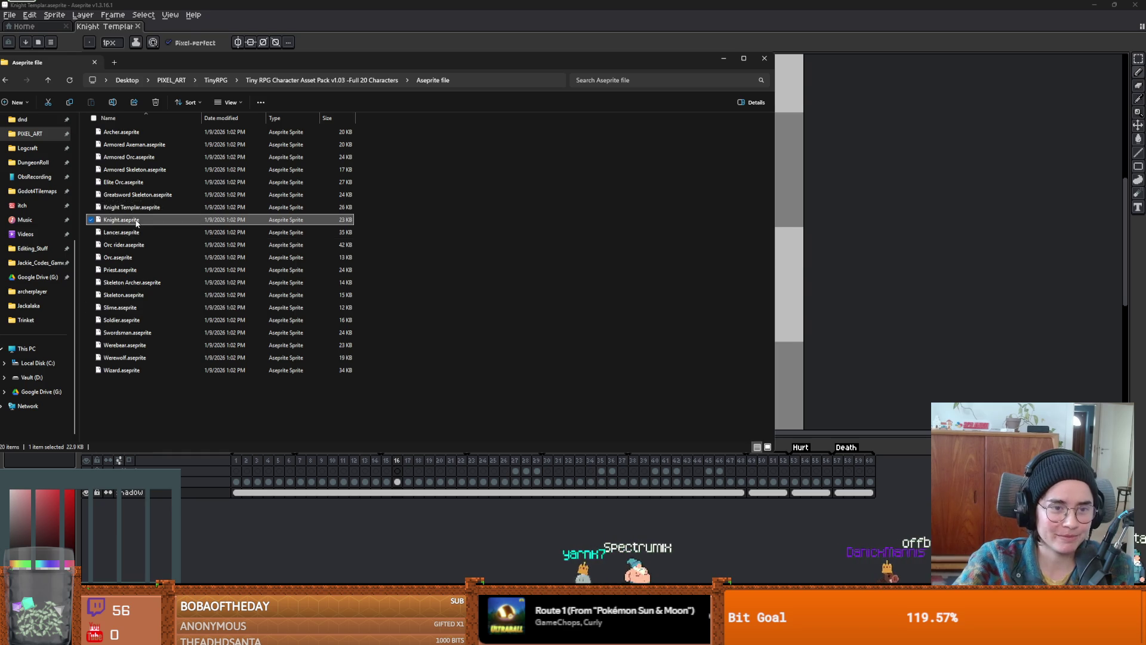
pyautogui.scroll(5, 449, 286)
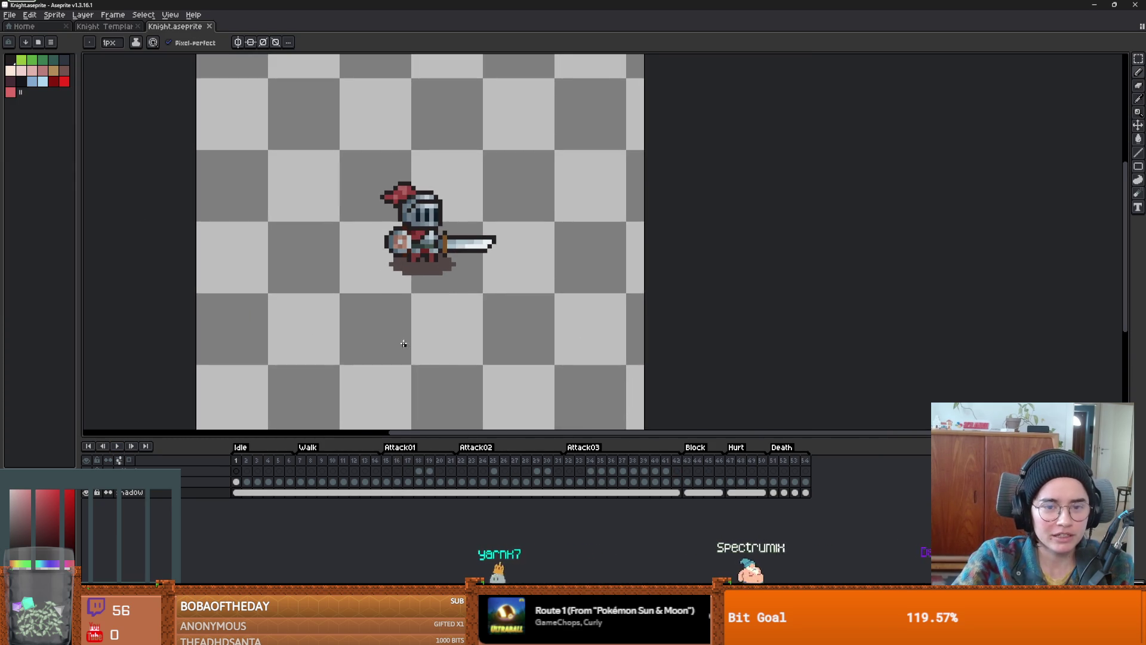
pyautogui.scroll(2, 401, 340)
pyautogui.scroll(-1, 412, 307)
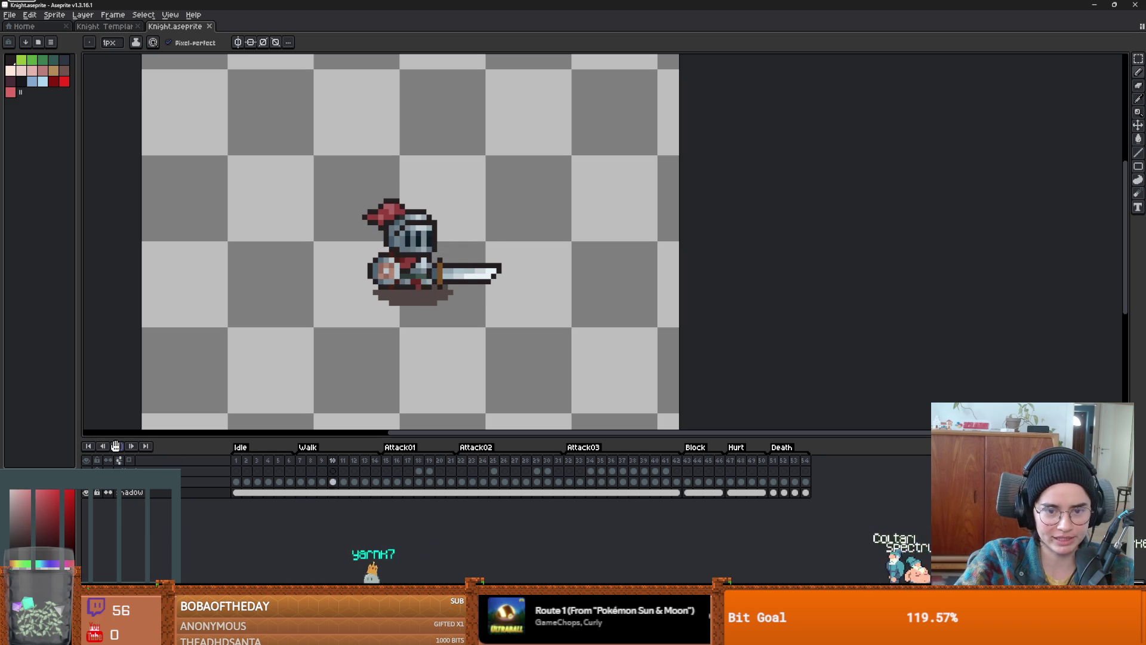
pyautogui.click(257, 465)
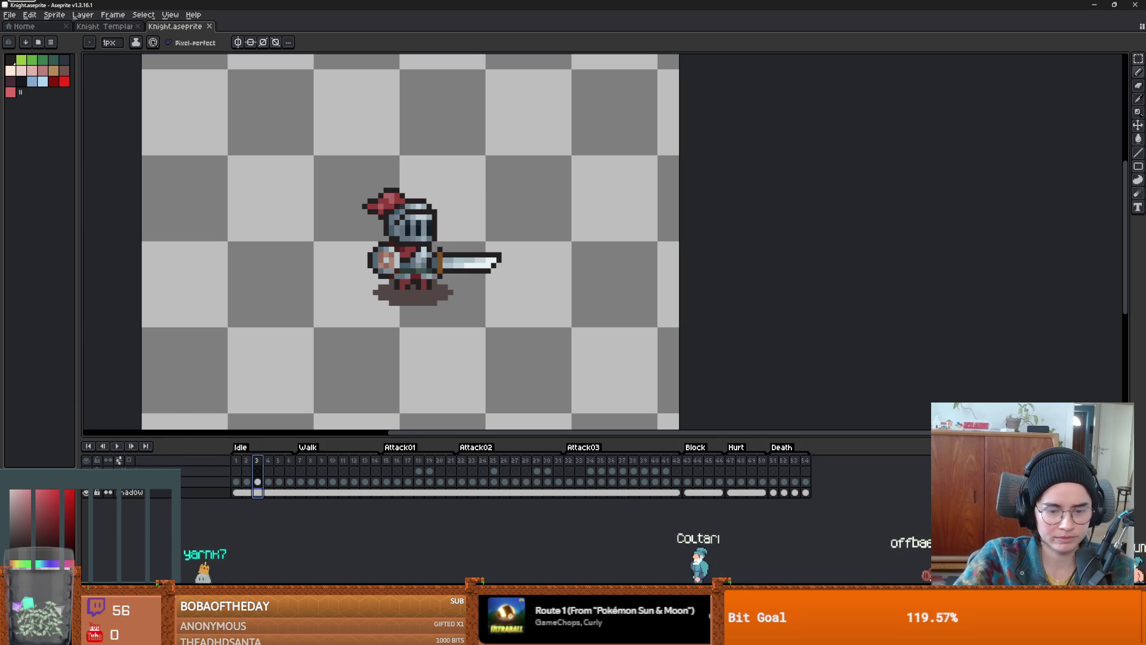
# - Open Priest.aseprite and bring the Aseprite file folder back to the front
pyautogui.hotkey('alt', 'Tab')
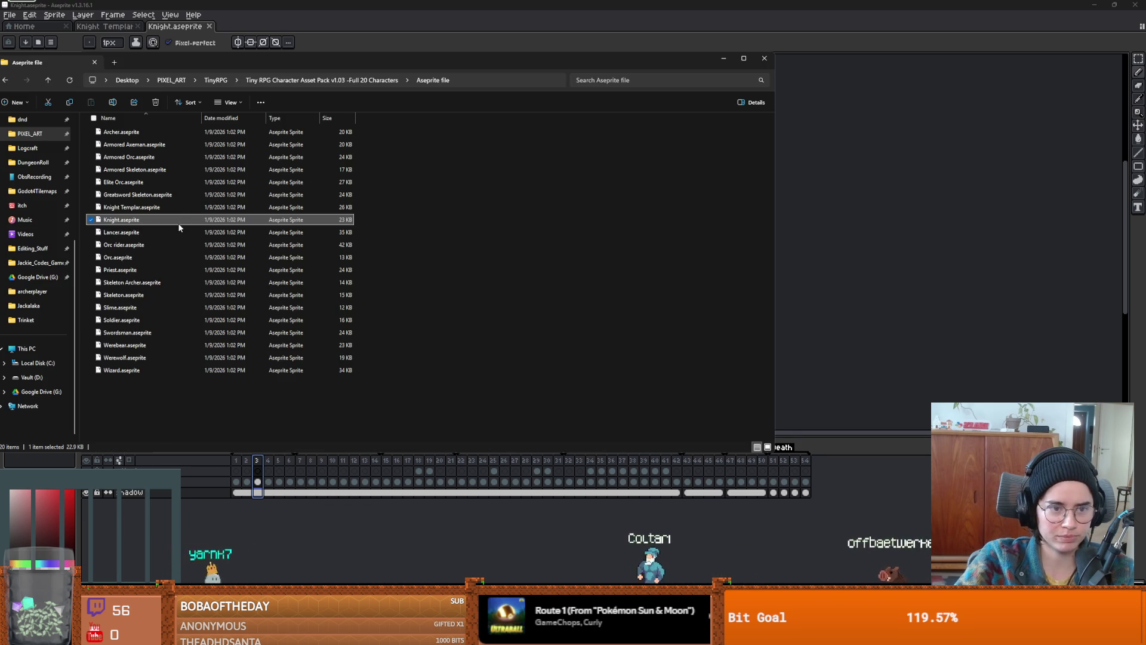
pyautogui.doubleClick(123, 270)
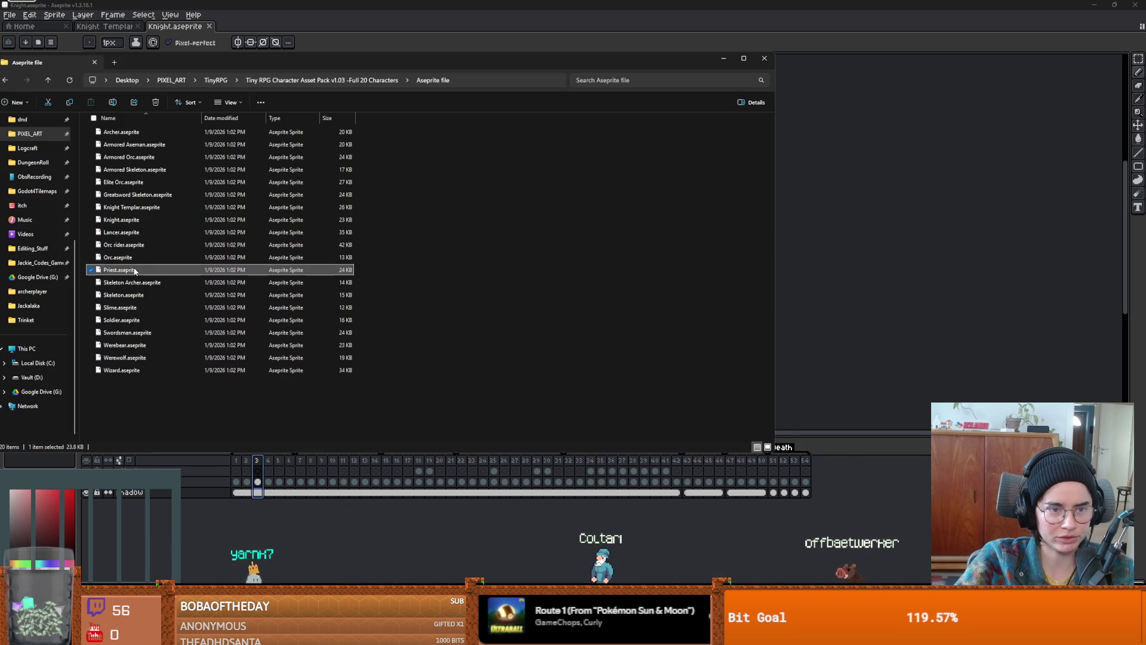
pyautogui.scroll(1, 615, 310)
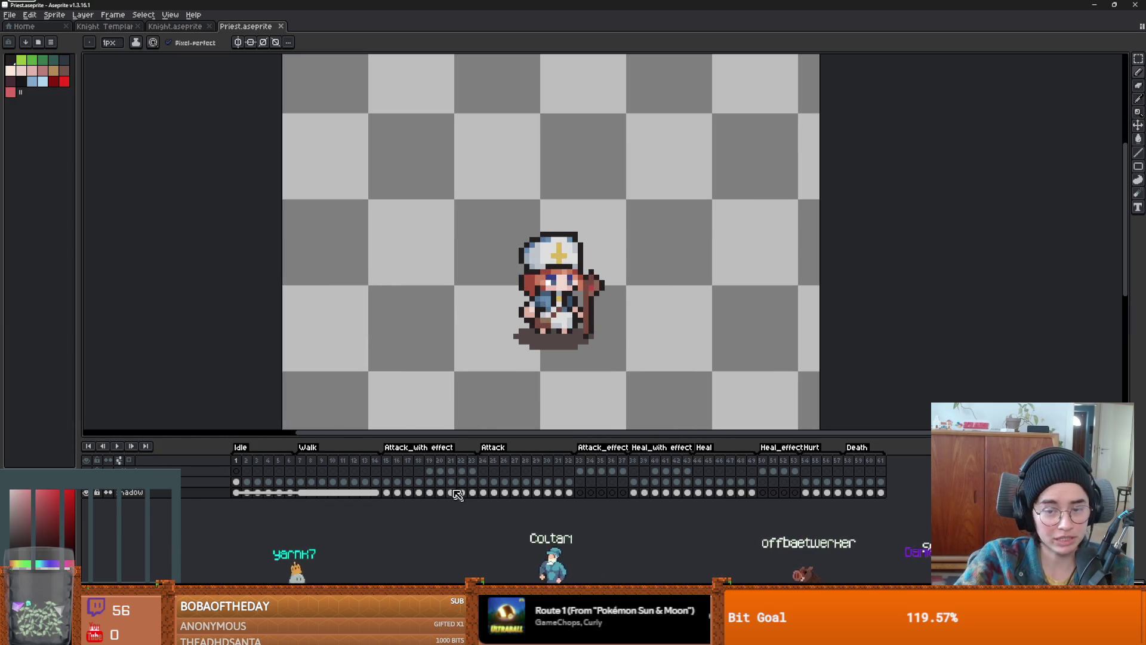
pyautogui.moveTo(358, 632)
pyautogui.click(406, 570)
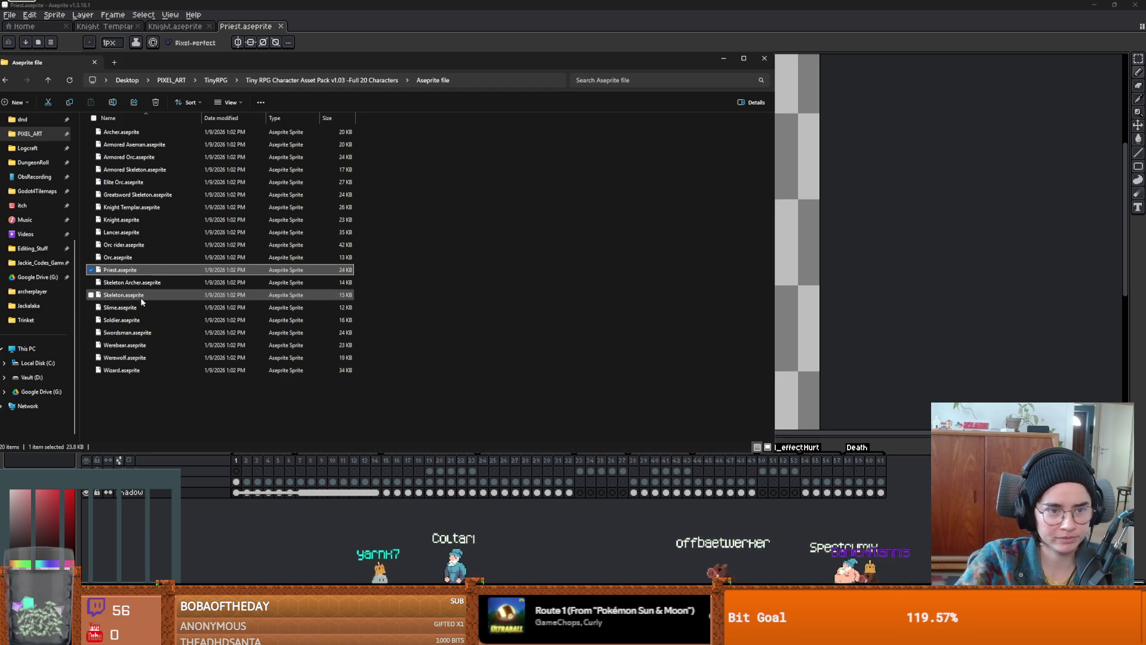
# - Open Slime.aseprite, preview its animation, and scrub to the sword-slash frame 27
pyautogui.doubleClick(120, 307)
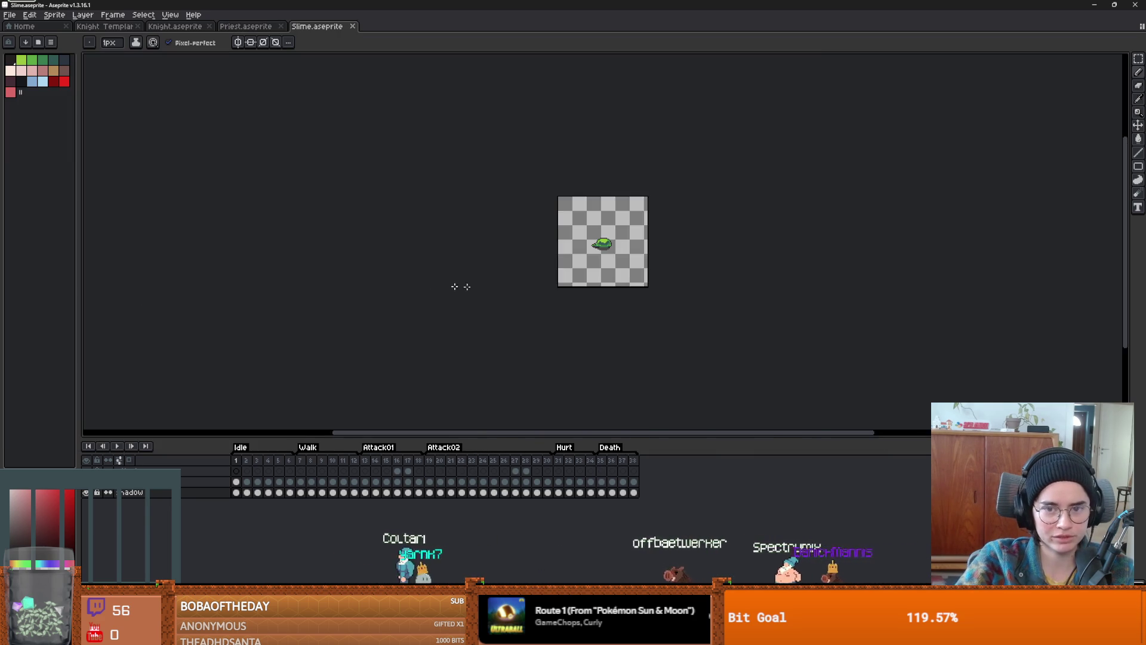
pyautogui.click(117, 447)
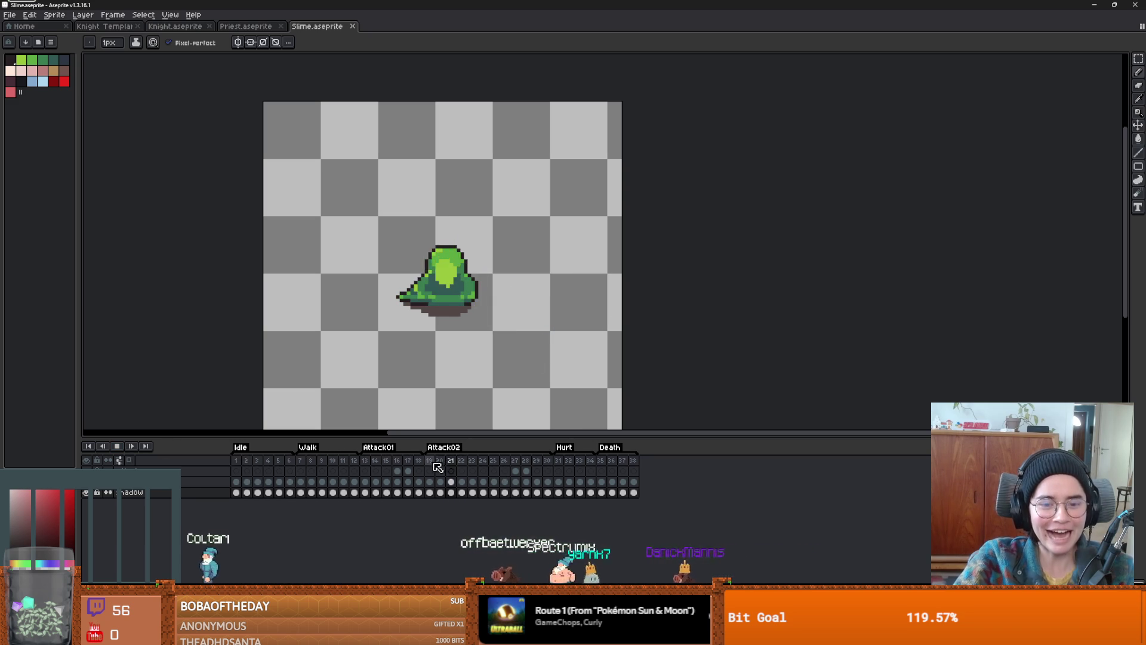
pyautogui.click(118, 447)
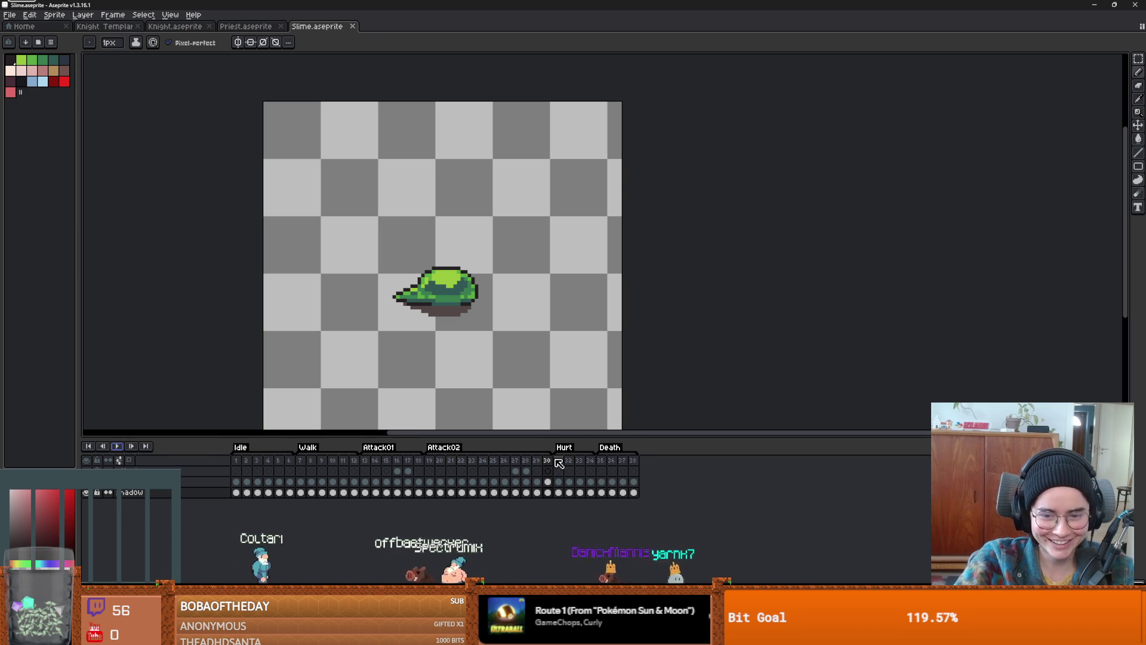
pyautogui.moveTo(463, 467); pyautogui.dragTo(524, 466)
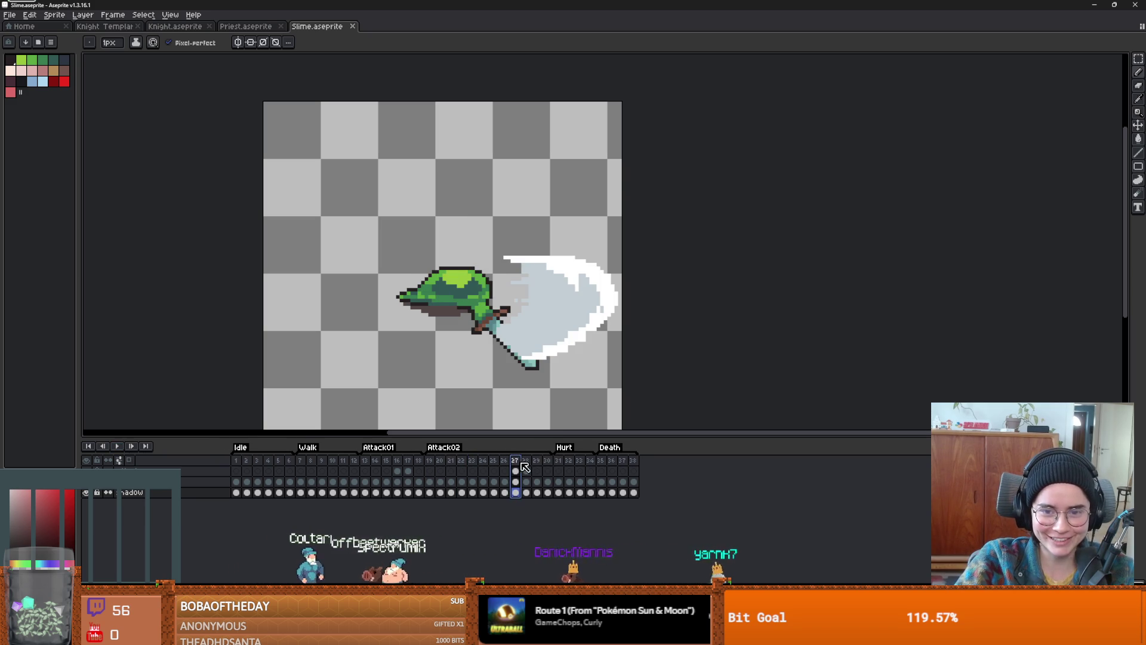
pyautogui.scroll(2, 547, 329)
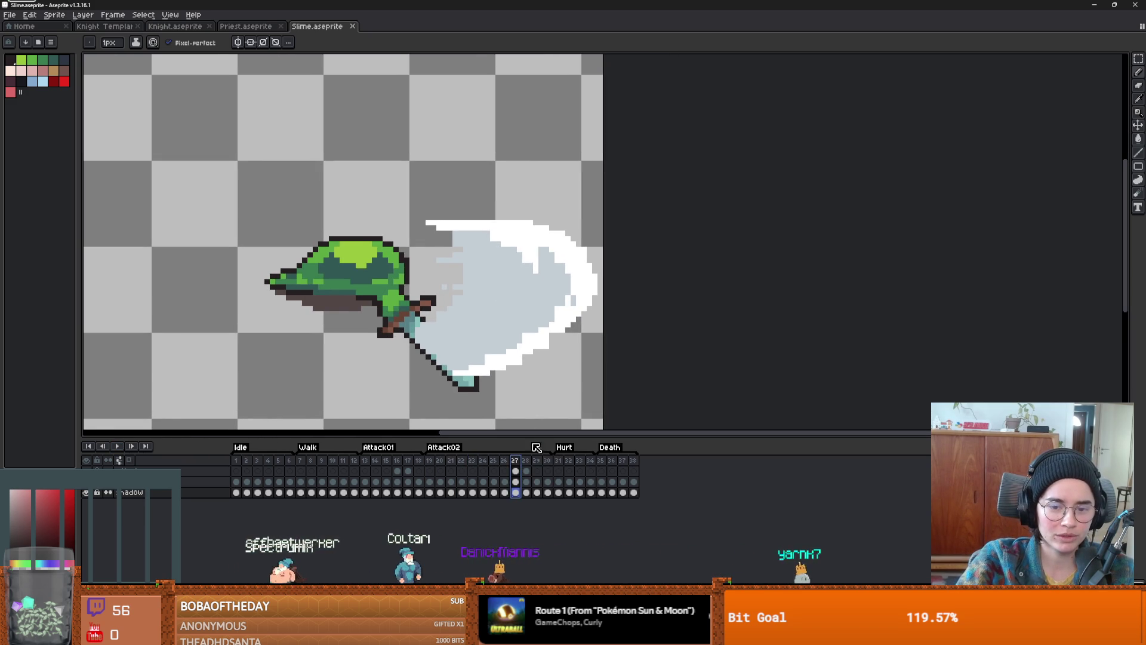
# - Flip between frames 27 and 28 to compare the wide and narrow slash poses
pyautogui.click(527, 461)
pyautogui.click(516, 465)
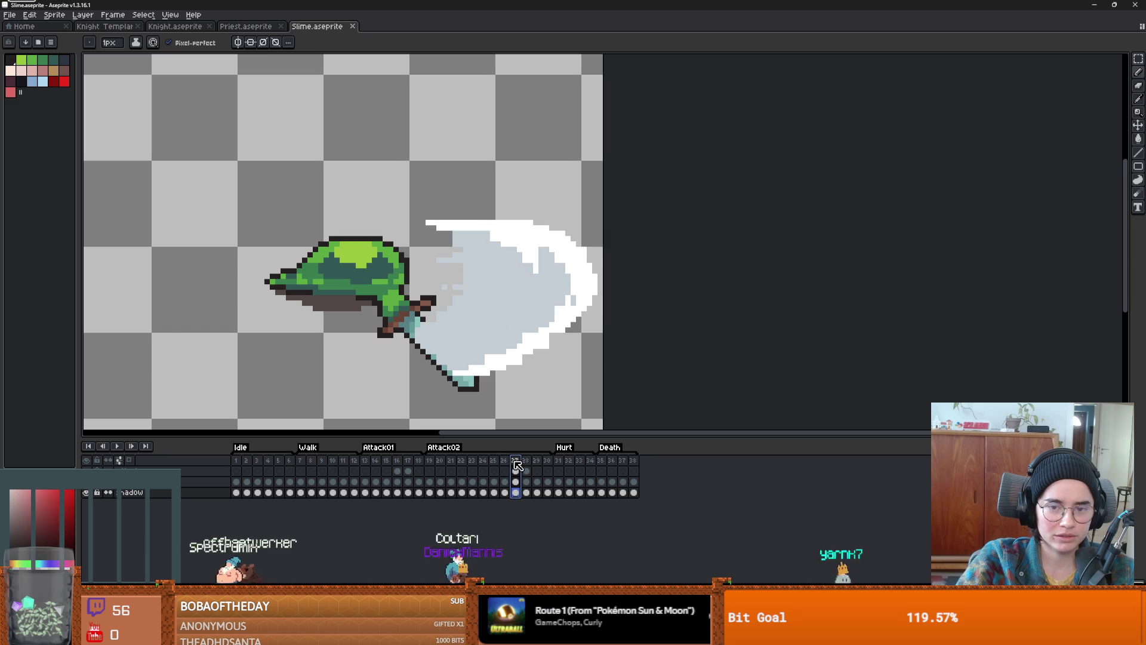
pyautogui.click(528, 464)
pyautogui.click(514, 464)
pyautogui.click(527, 466)
pyautogui.click(514, 465)
pyautogui.click(529, 469)
pyautogui.click(515, 466)
pyautogui.click(527, 465)
pyautogui.click(515, 466)
pyautogui.click(529, 466)
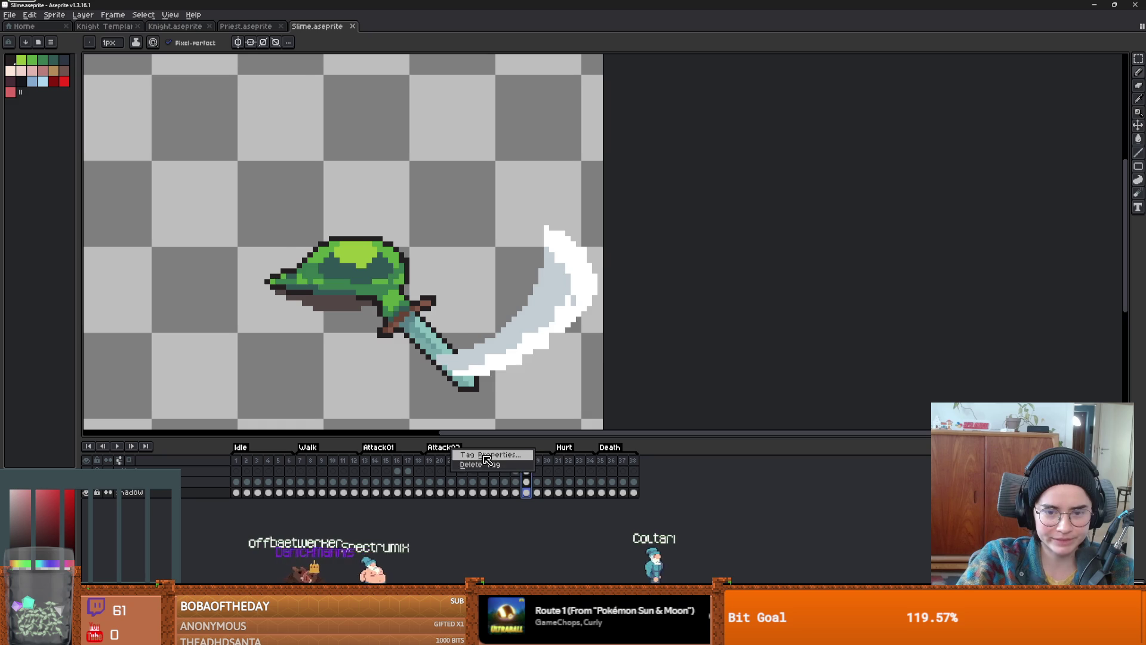
# - Keep the Attack02 tag's direction at Forward and replay the slime's animation
pyautogui.click(484, 455)
pyautogui.click(615, 324)
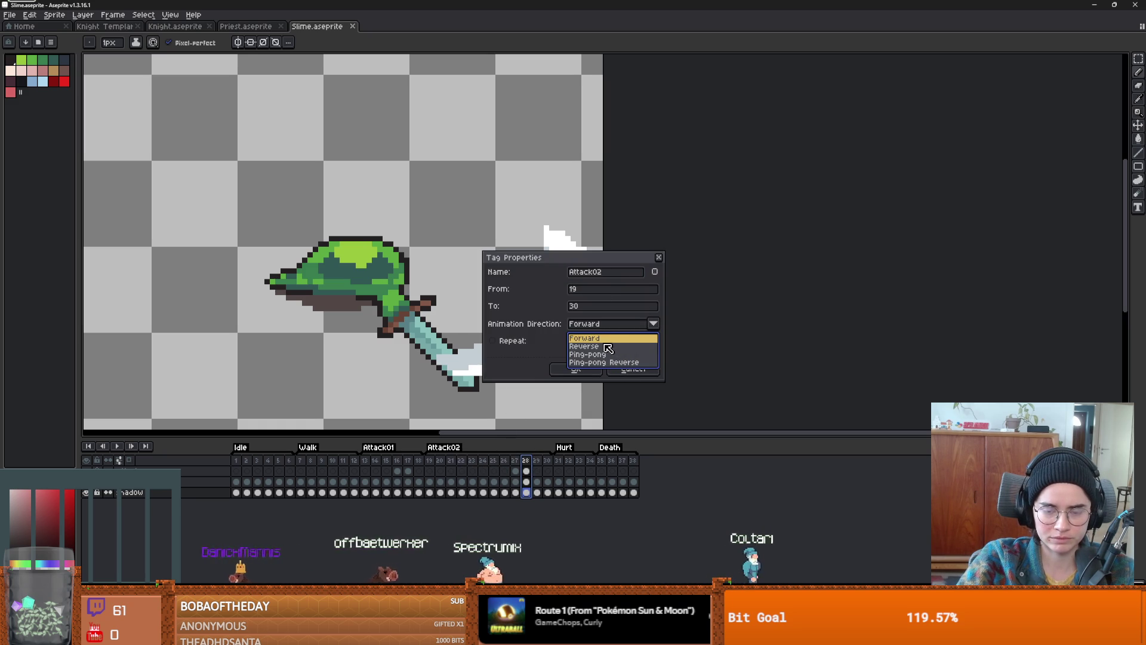
pyautogui.click(610, 342)
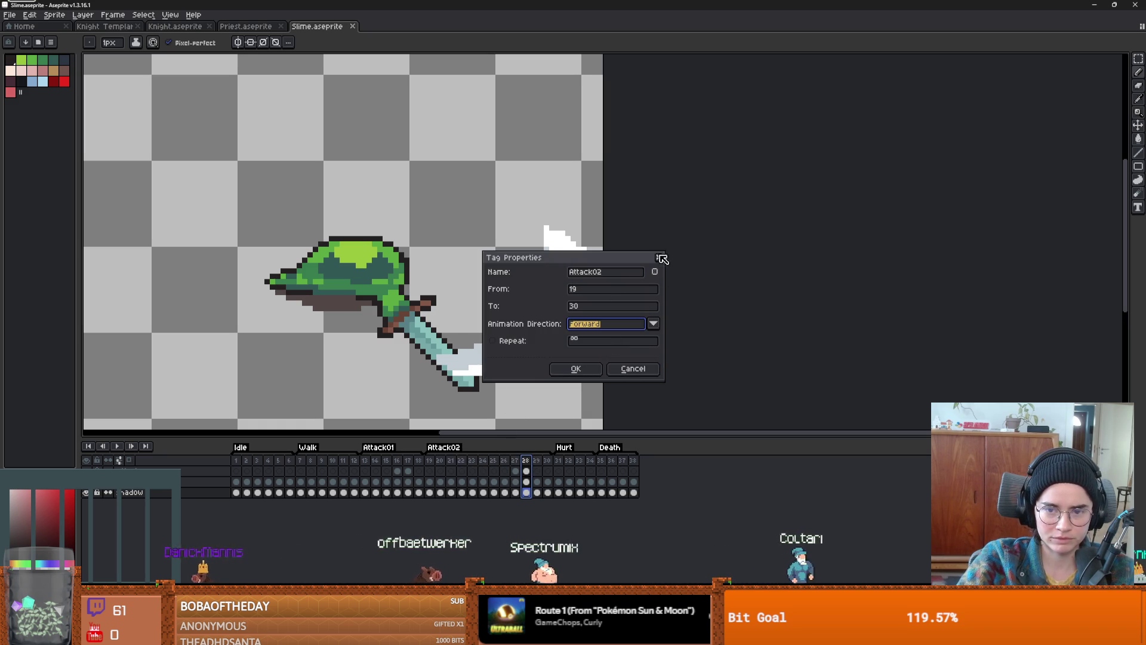
pyautogui.click(658, 257)
pyautogui.click(119, 446)
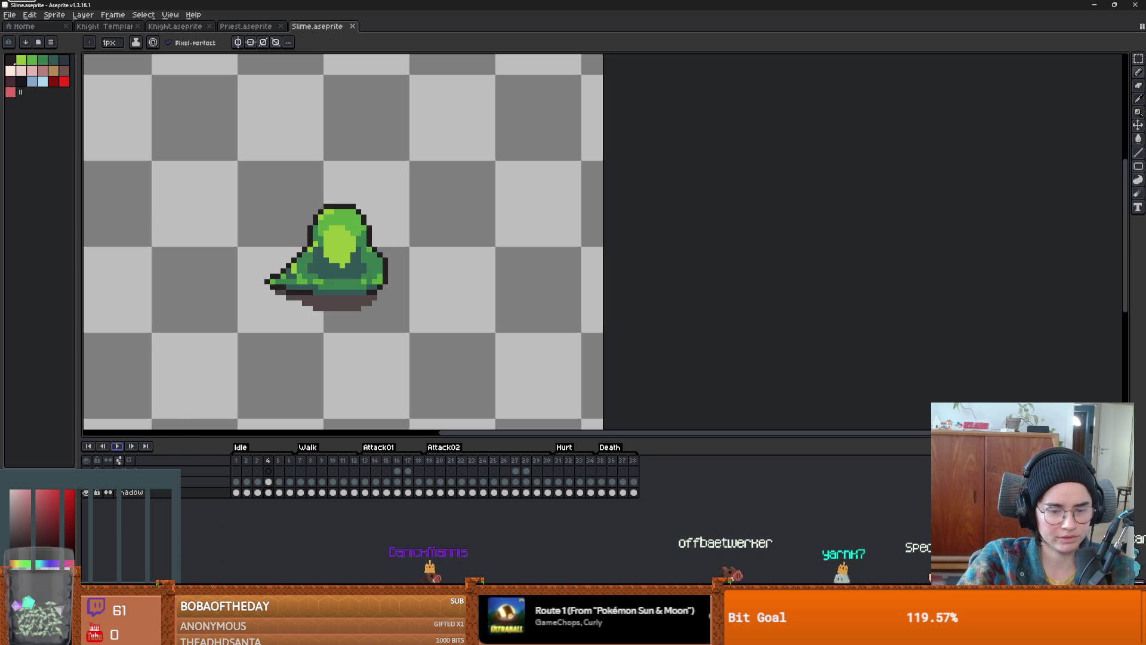
pyautogui.moveTo(357, 633)
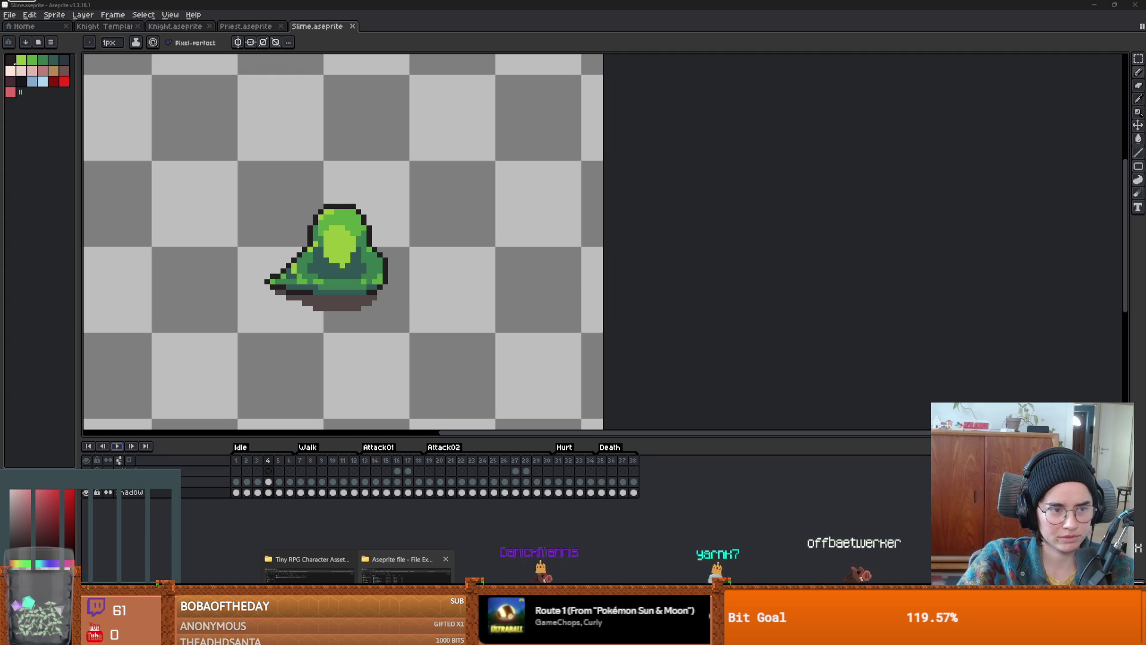
pyautogui.click(405, 570)
# - Open the Werebear and Armored Axeman sprites in Aseprite and play the axeman's animation
pyautogui.doubleClick(144, 345)
pyautogui.moveTo(631, 280); pyautogui.dragTo(281, 261)
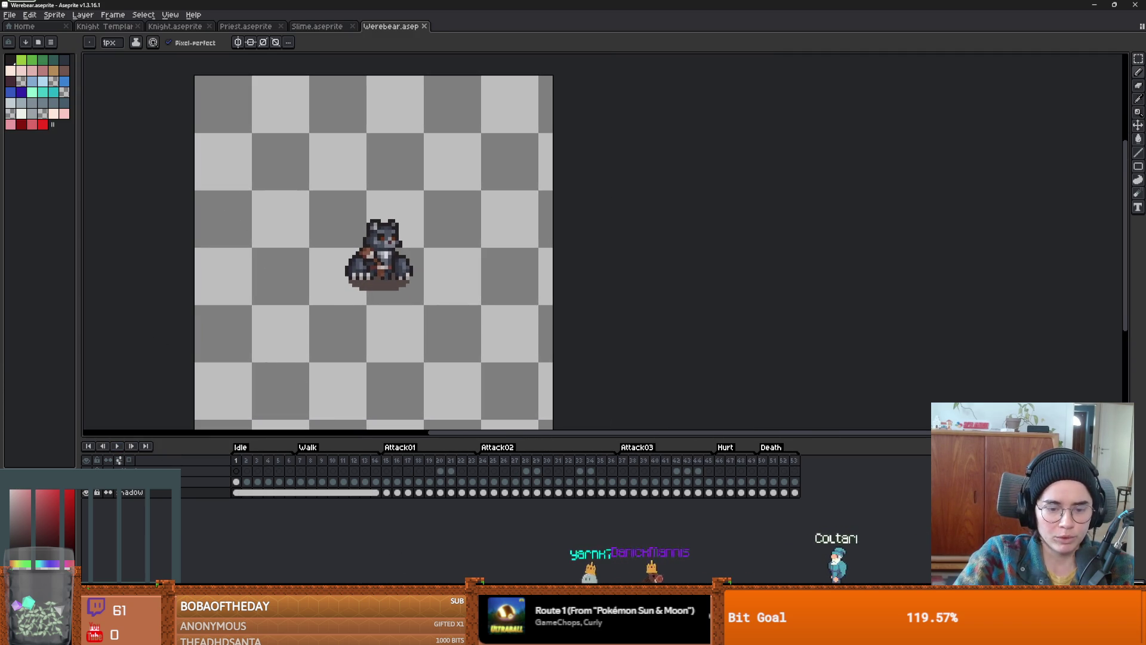
pyautogui.click(382, 558)
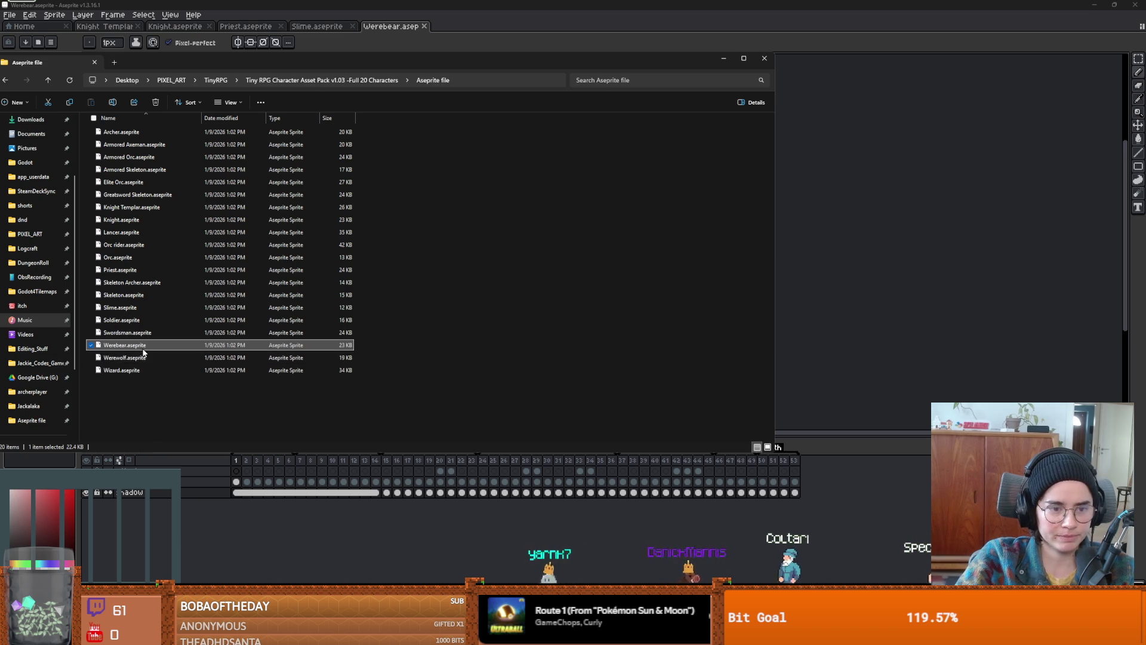
pyautogui.doubleClick(160, 146)
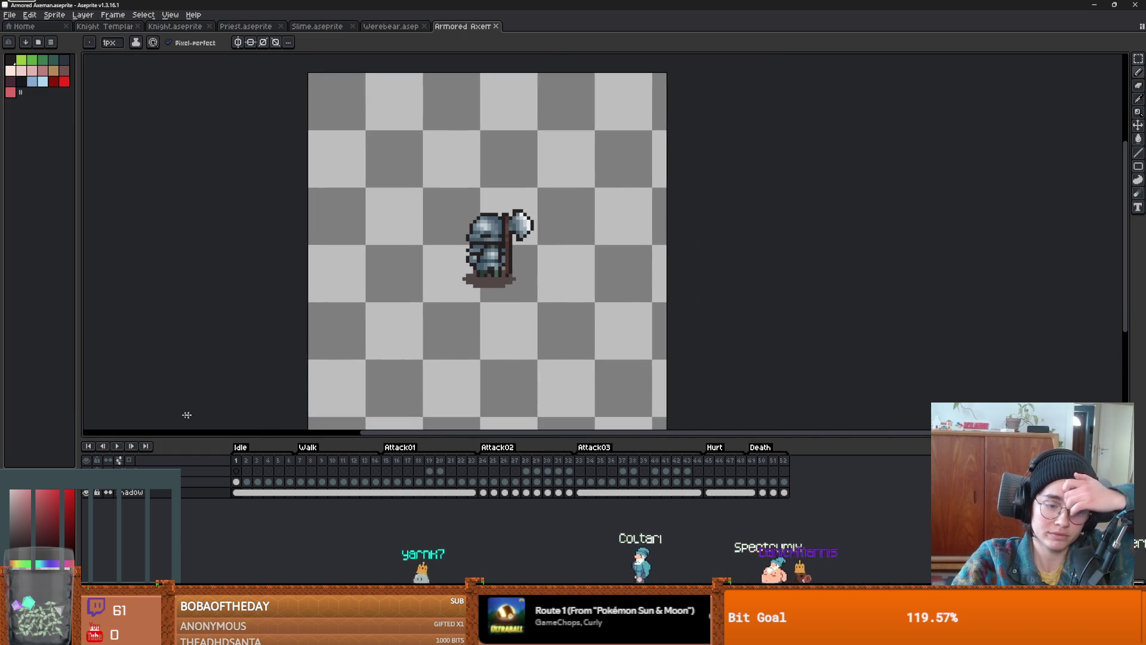
pyautogui.click(118, 446)
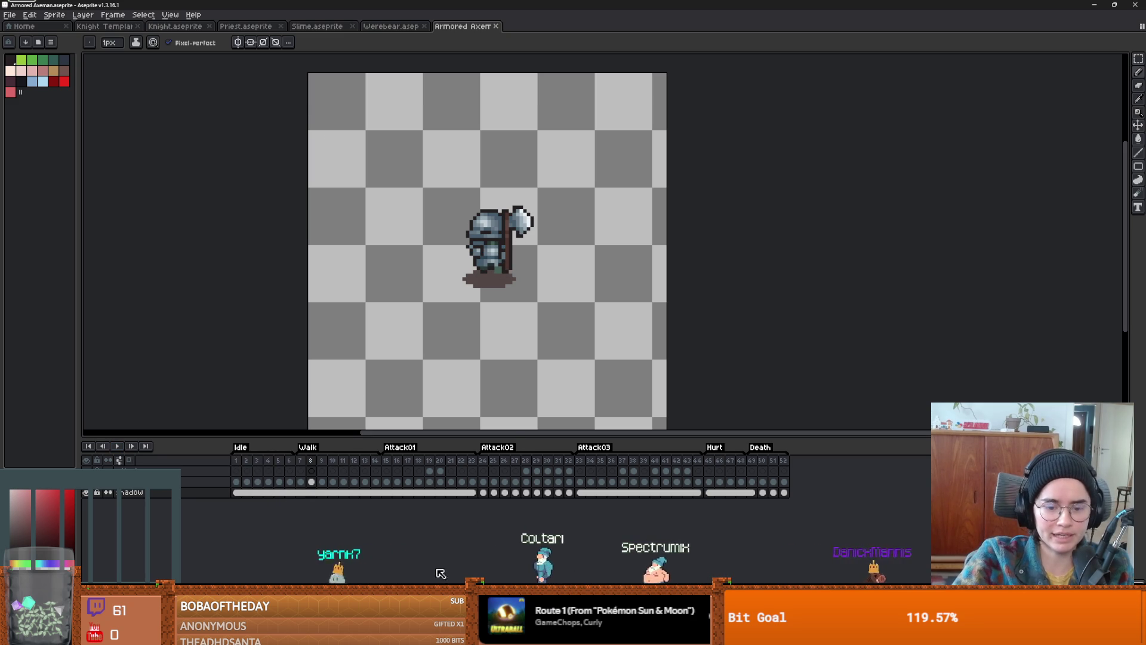
# - Browse the character sprite files in the Aseprite folder and reopen Knight.aseprite
pyautogui.click(358, 632)
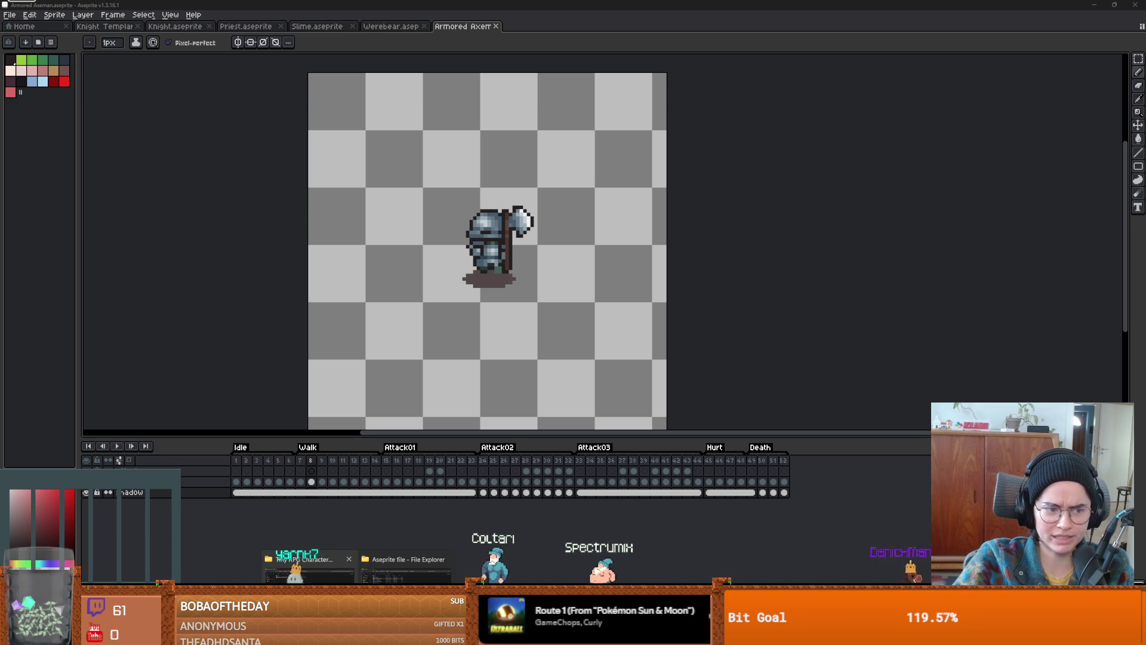
pyautogui.click(400, 568)
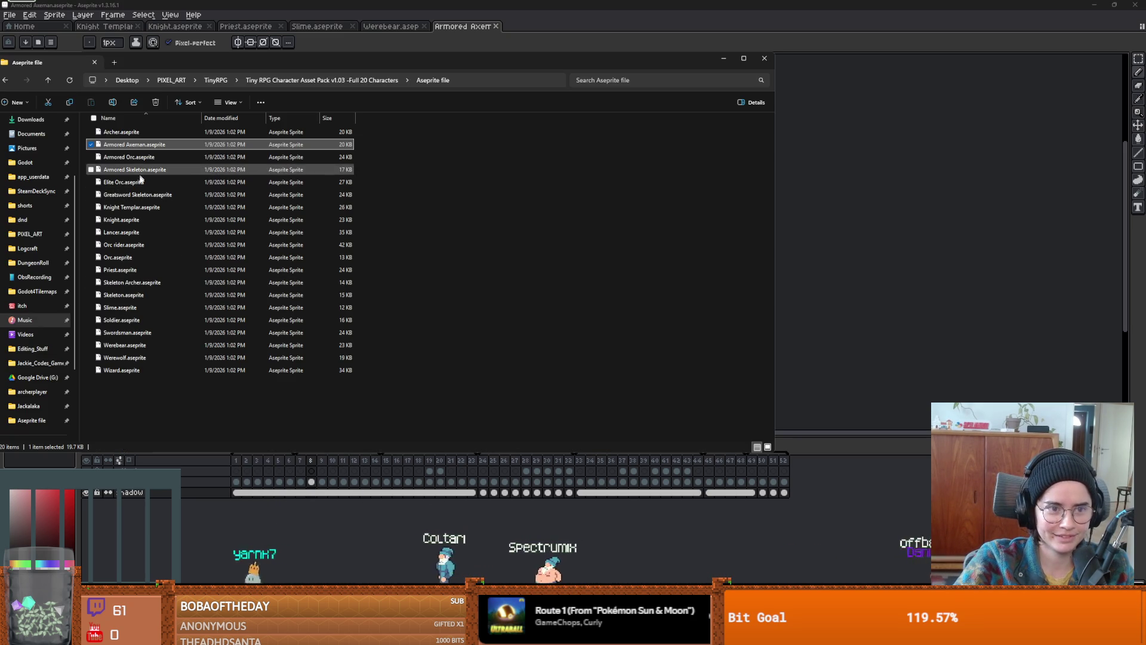
pyautogui.click(134, 195)
pyautogui.click(131, 182)
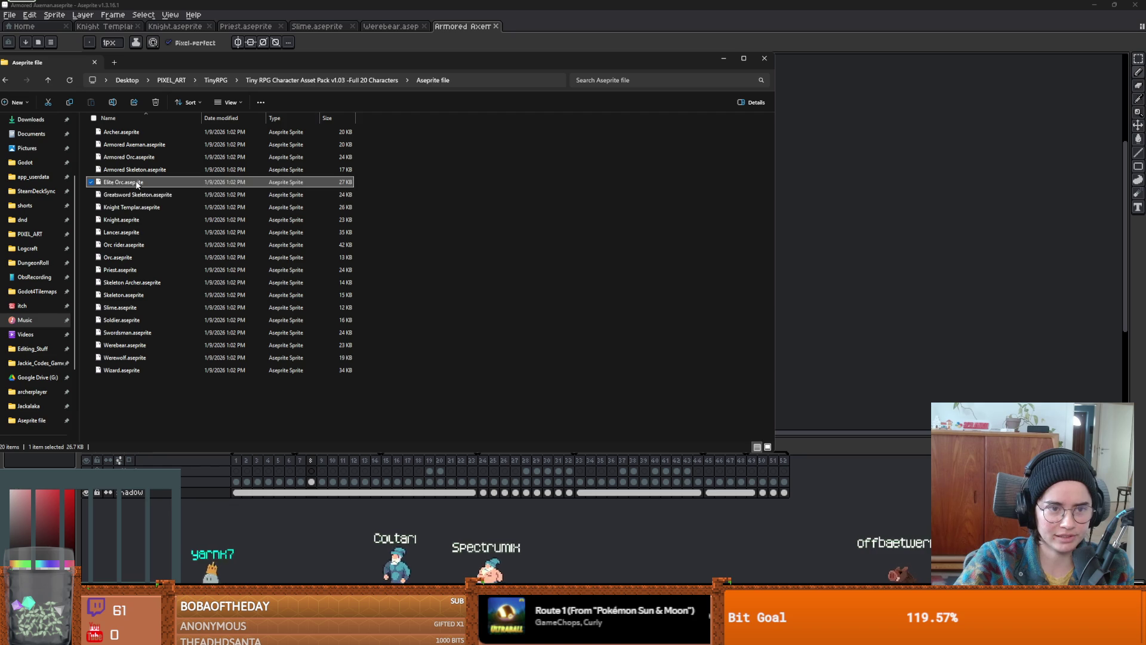
pyautogui.click(134, 207)
pyautogui.doubleClick(137, 221)
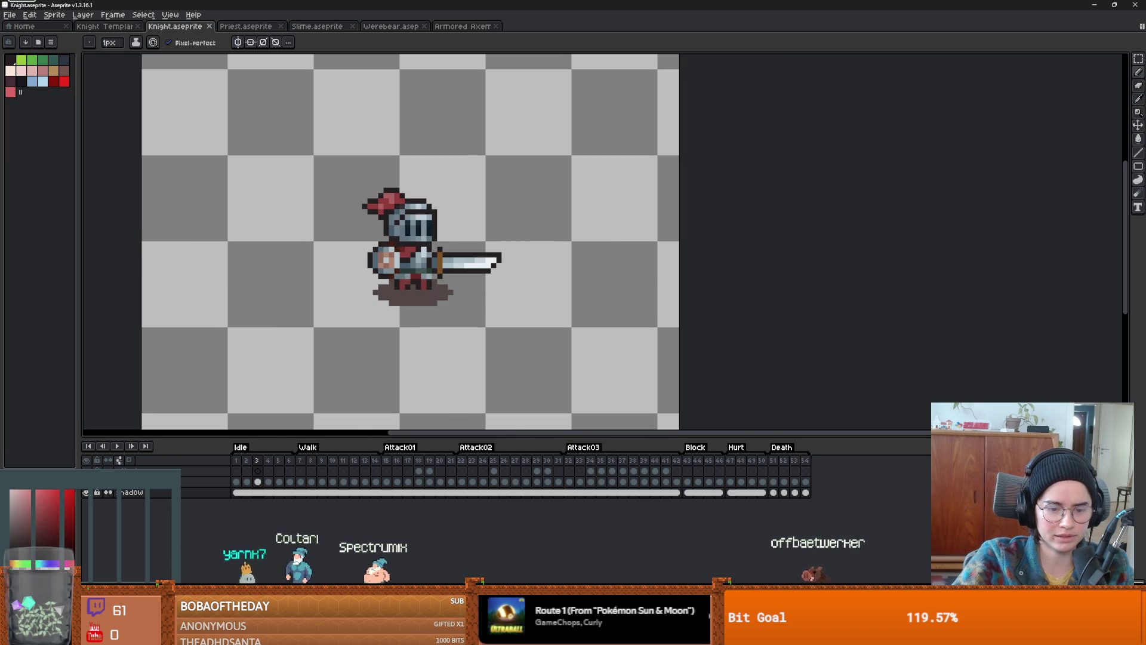
# - Open Lancer.aseprite in its own tab and pan around the sprite
pyautogui.hotkey('alt', 'Tab')
pyautogui.doubleClick(144, 232)
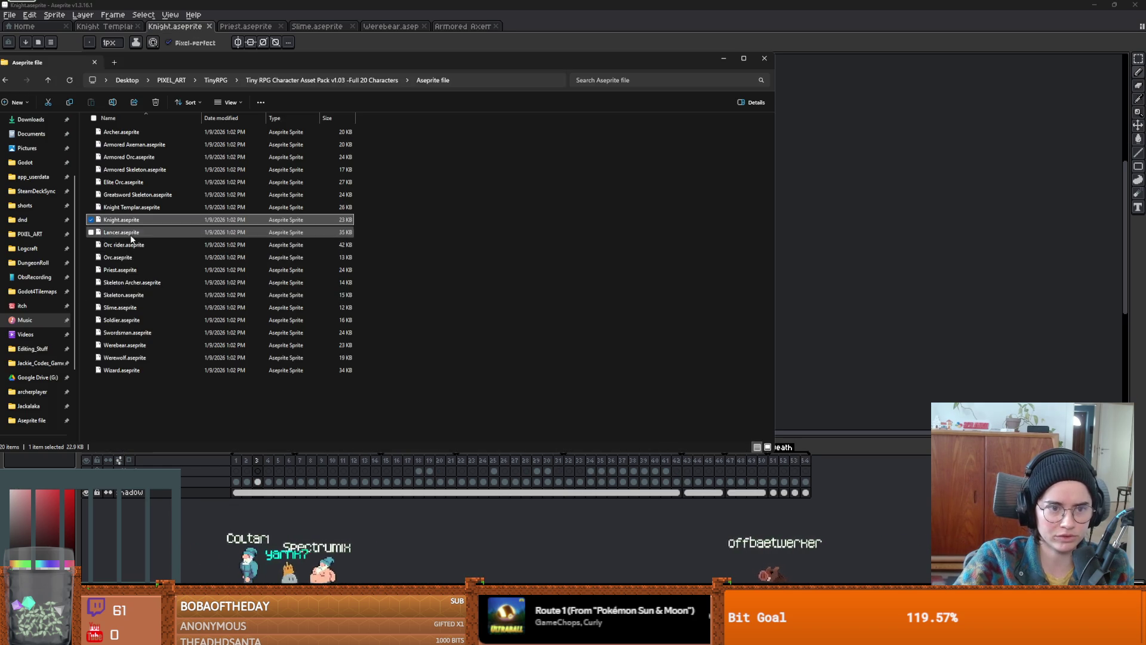
pyautogui.scroll(4, 675, 241)
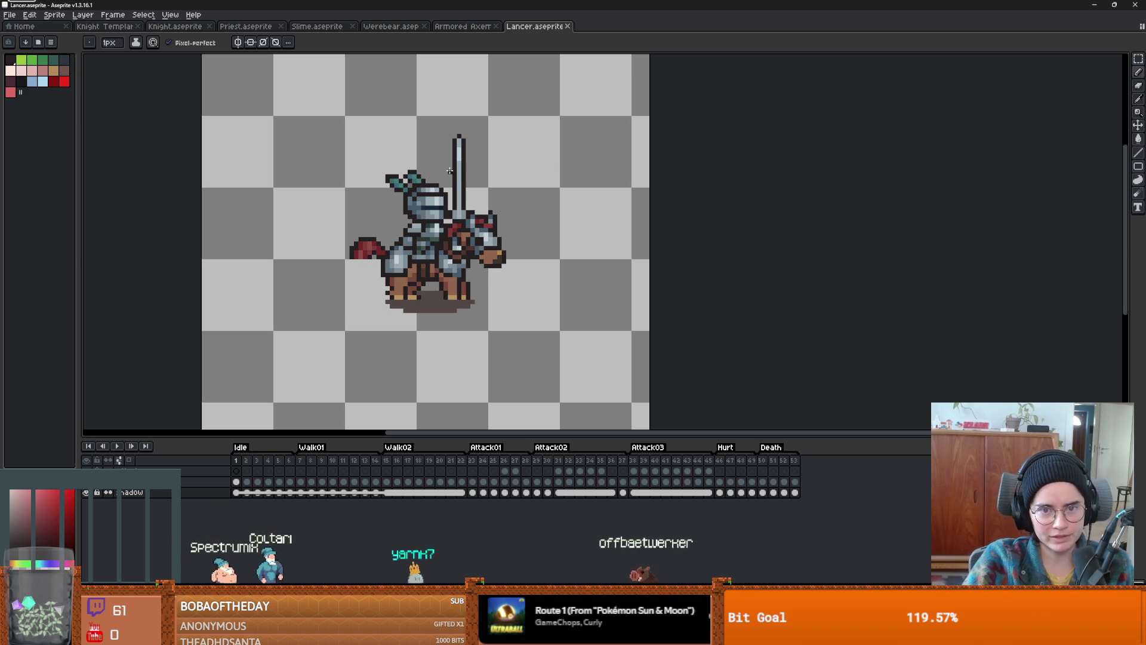
pyautogui.moveTo(449, 279); pyautogui.dragTo(377, 281)
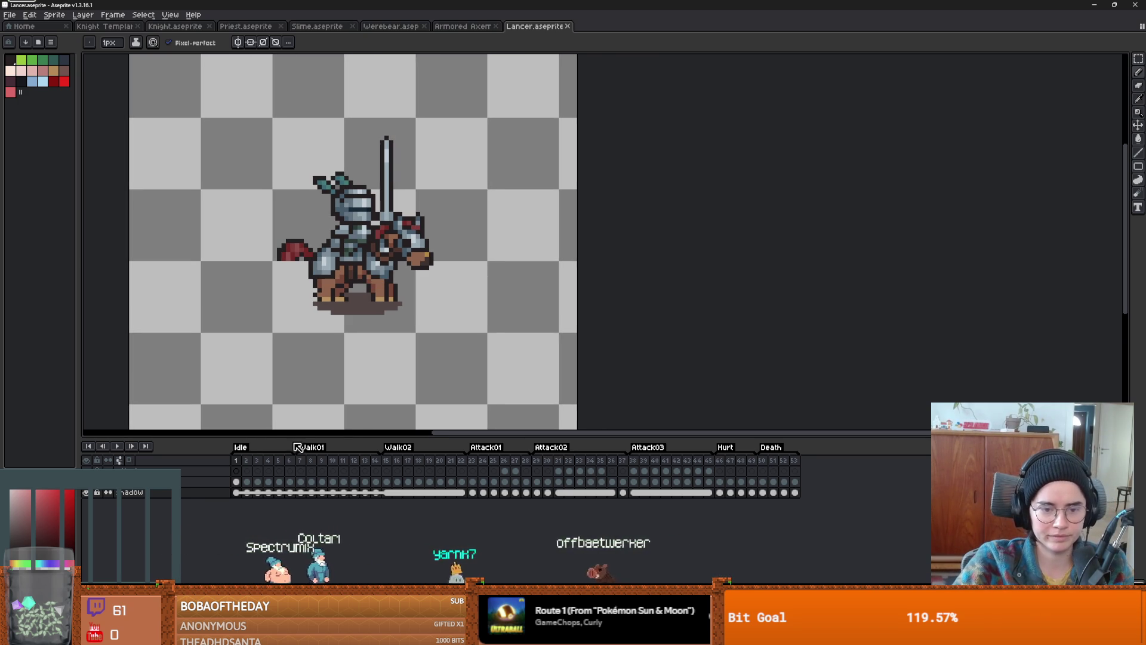
# - Inspect the Knight Templar sprite, then return to Godot
pyautogui.click(119, 29)
pyautogui.scroll(3, 372, 203)
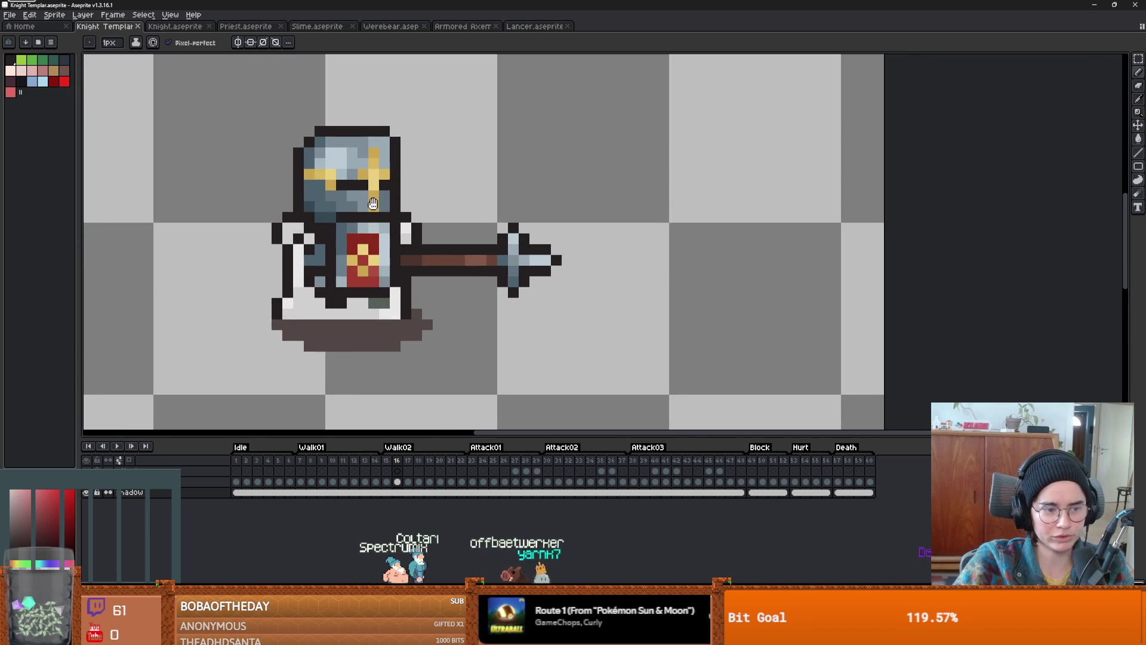
pyautogui.scroll(-2, 376, 206)
pyautogui.scroll(2, 393, 214)
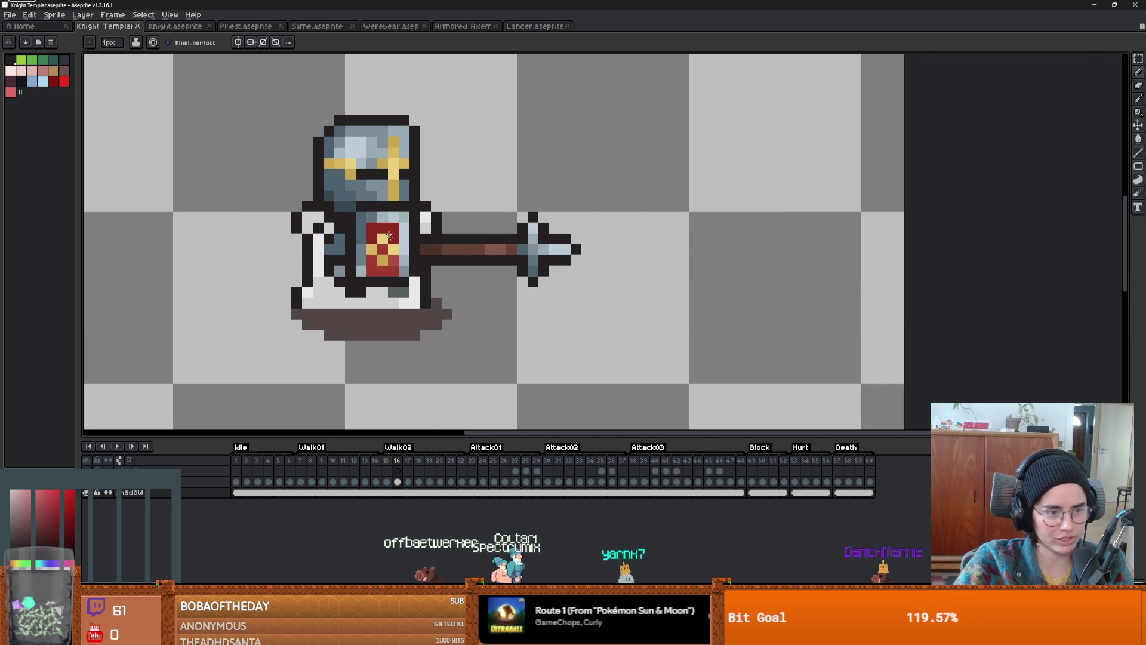
pyautogui.moveTo(460, 247)
pyautogui.mouseDown()
pyautogui.moveTo(349, 260)
pyautogui.moveTo(459, 274)
pyautogui.mouseUp()
pyautogui.hotkey('alt', 'Tab')
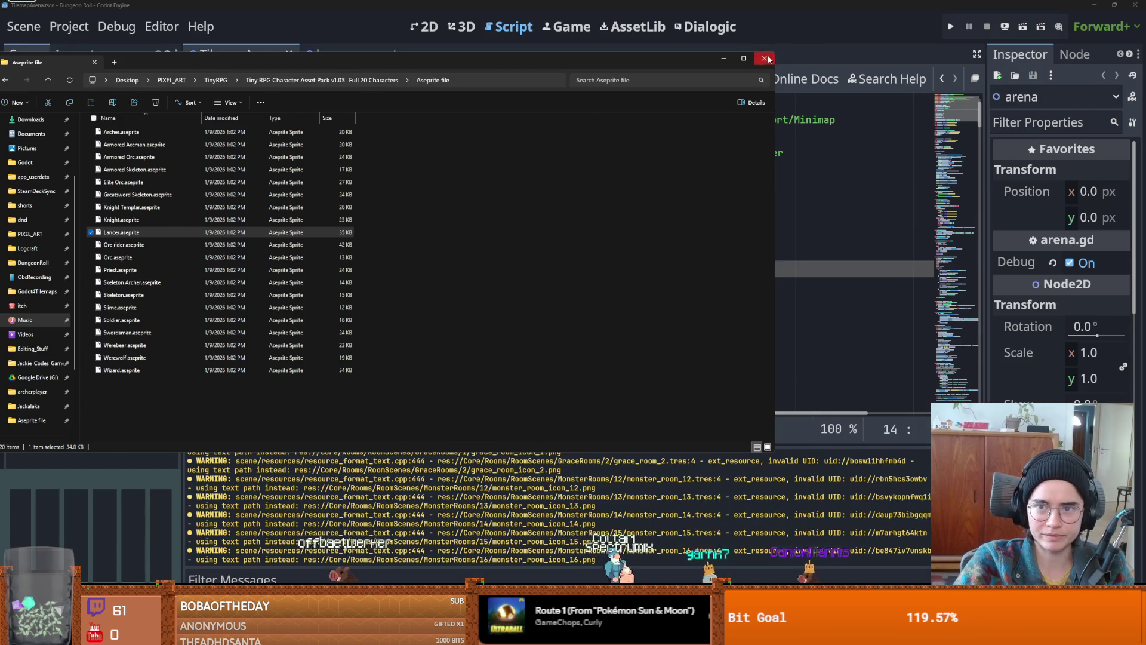
# - Close the file browser and save the arena scene in Godot
pyautogui.click(764, 58)
pyautogui.click(328, 285)
pyautogui.hotkey('ctrl', 's')
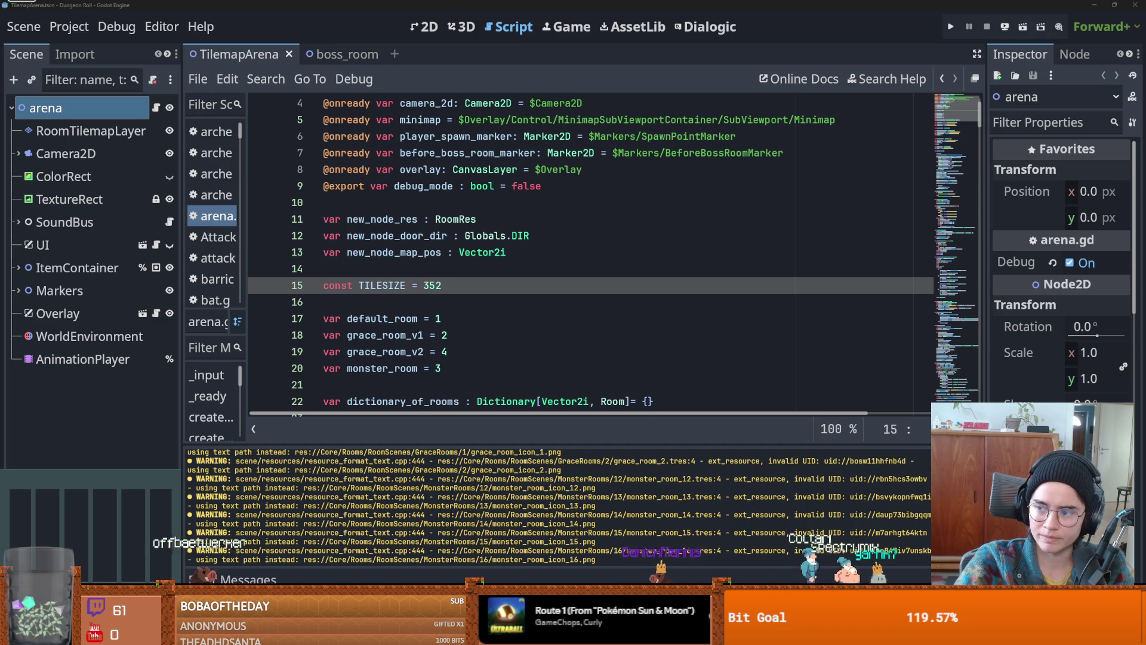
# - View the Godfrey portrait full size in Discord's #art channel, then return to Godot
pyautogui.press('super+shift+s')
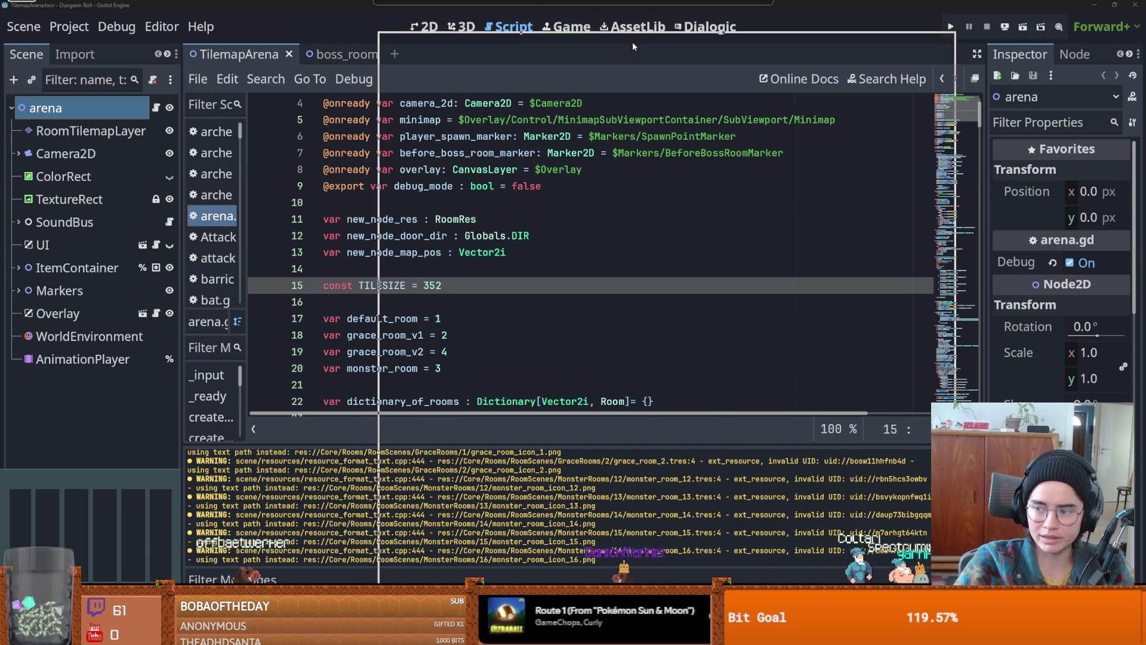
pyautogui.click(659, 89)
pyautogui.hotkey('alt', 'Tab')
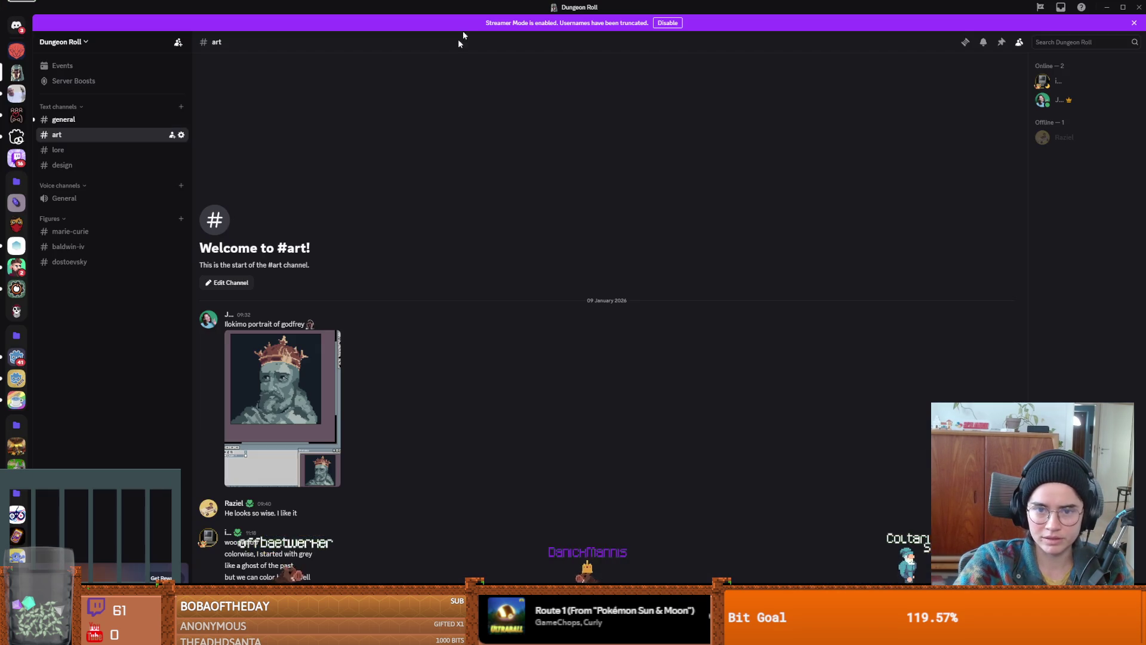
pyautogui.click(297, 355)
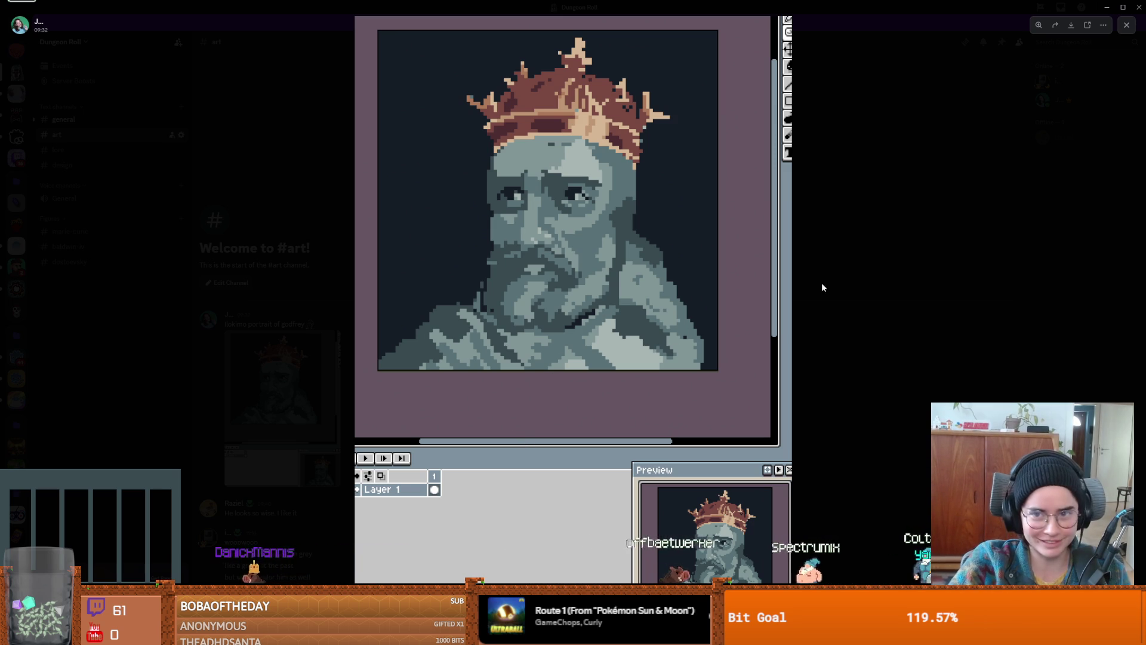
pyautogui.click(783, 48)
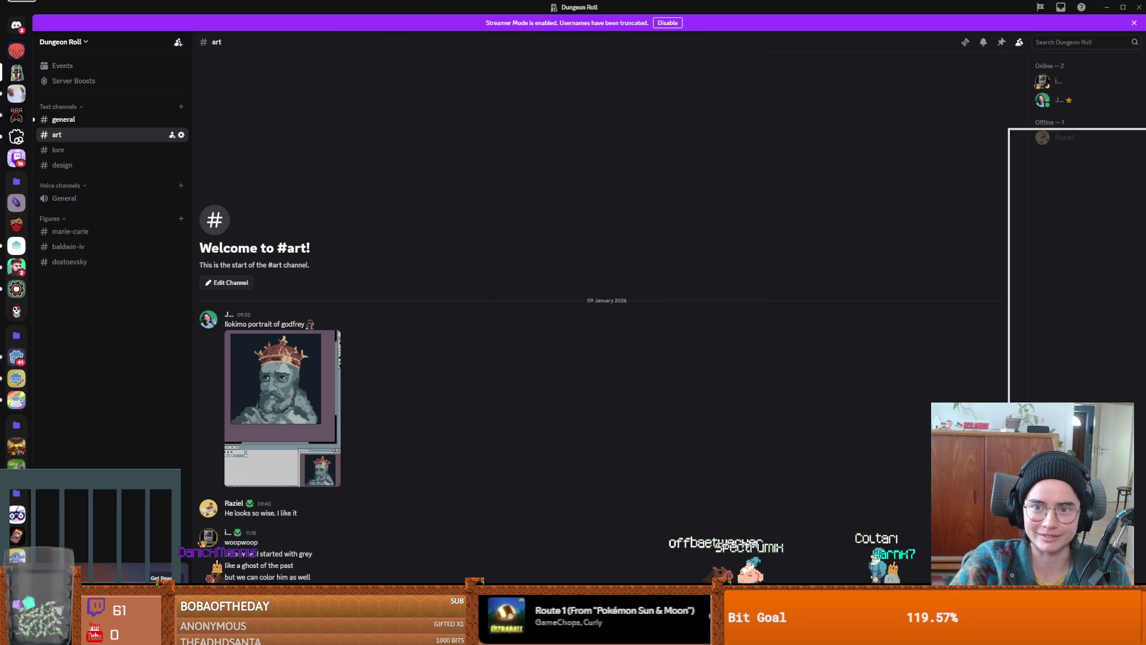
pyautogui.hotkey('alt', 'Tab')
pyautogui.click(519, 270)
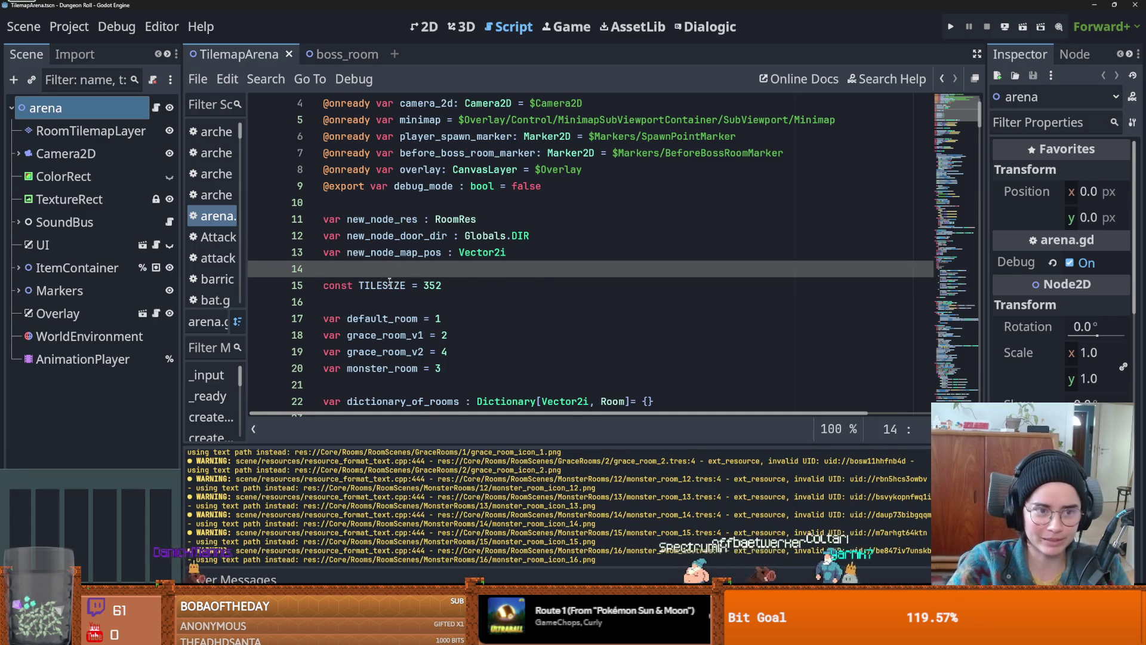
# - Save the arena scene, show the Import settings panel in the left dock, and run the game
pyautogui.scroll(1, 518, 295)
pyautogui.hotkey('ctrl', 's')
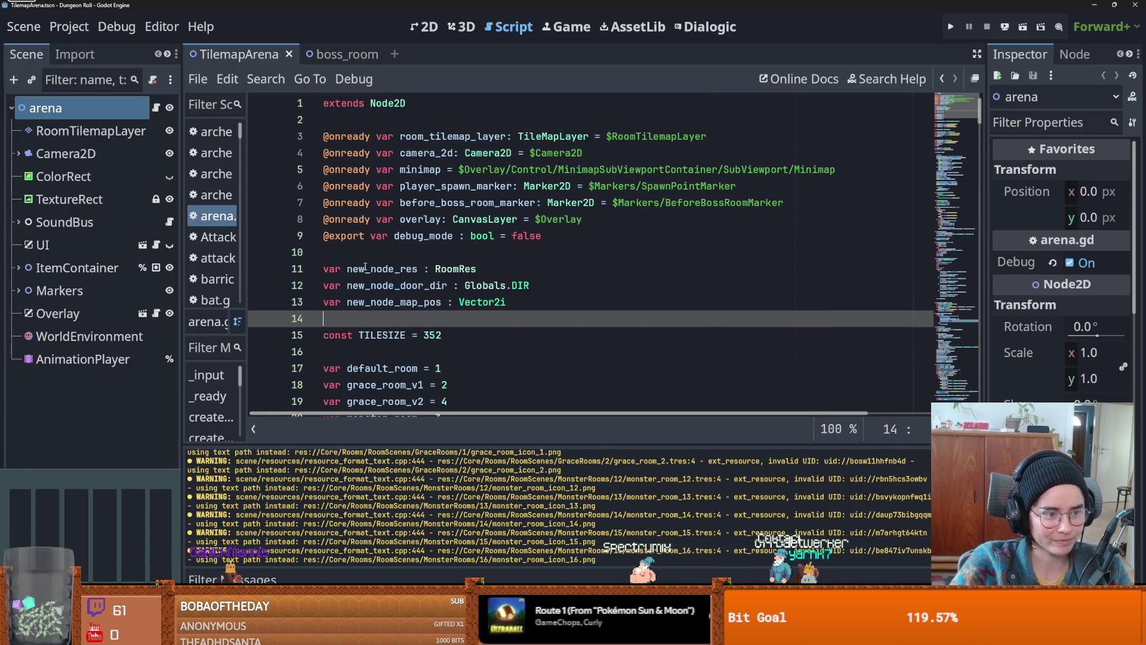
pyautogui.click(86, 59)
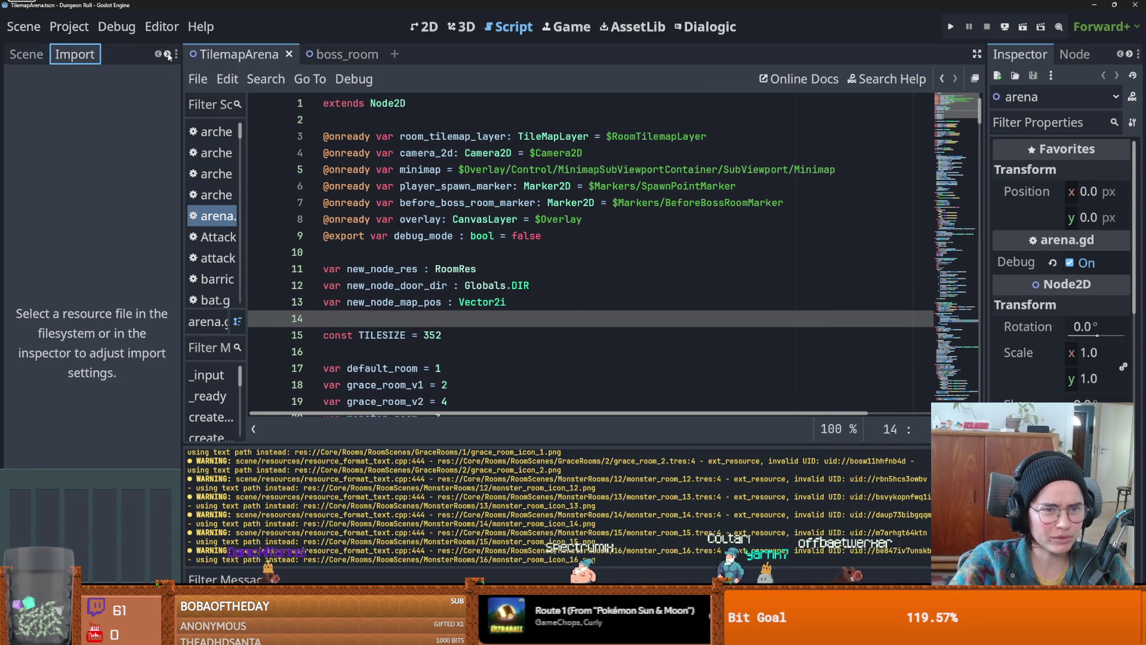
pyautogui.scroll(-1, 84, 62)
pyautogui.click(84, 59)
pyautogui.click(30, 55)
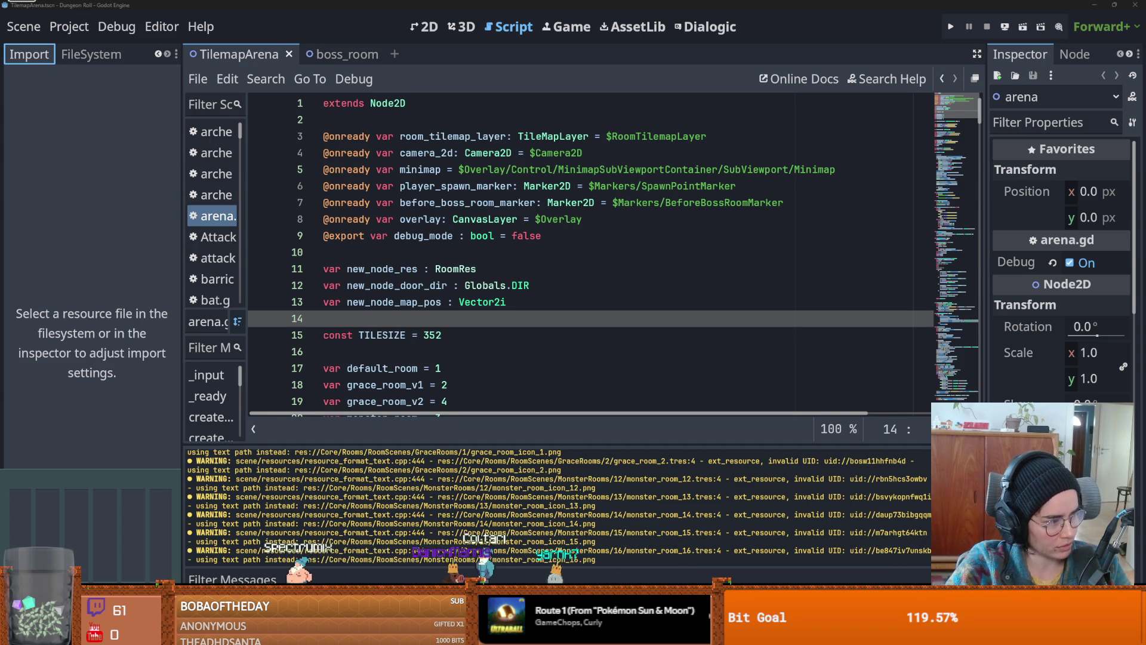
pyautogui.press('F5')
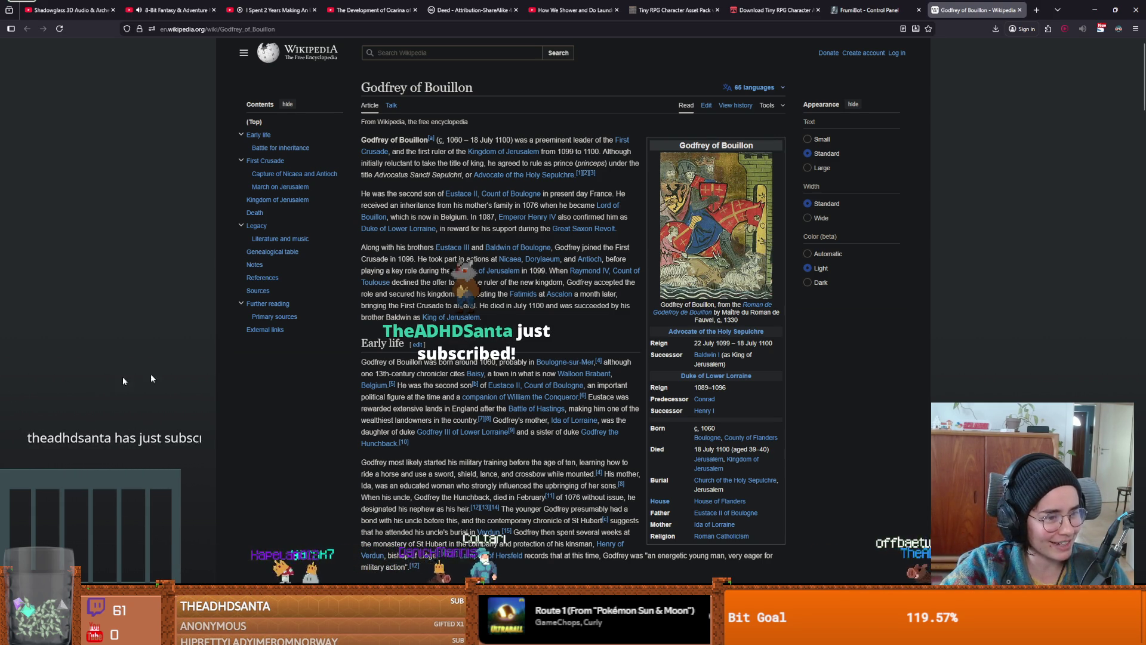
# - Read through the Wikipedia Godfrey of Bouillon article, then return to Godot
pyautogui.scroll(-1, 197, 329)
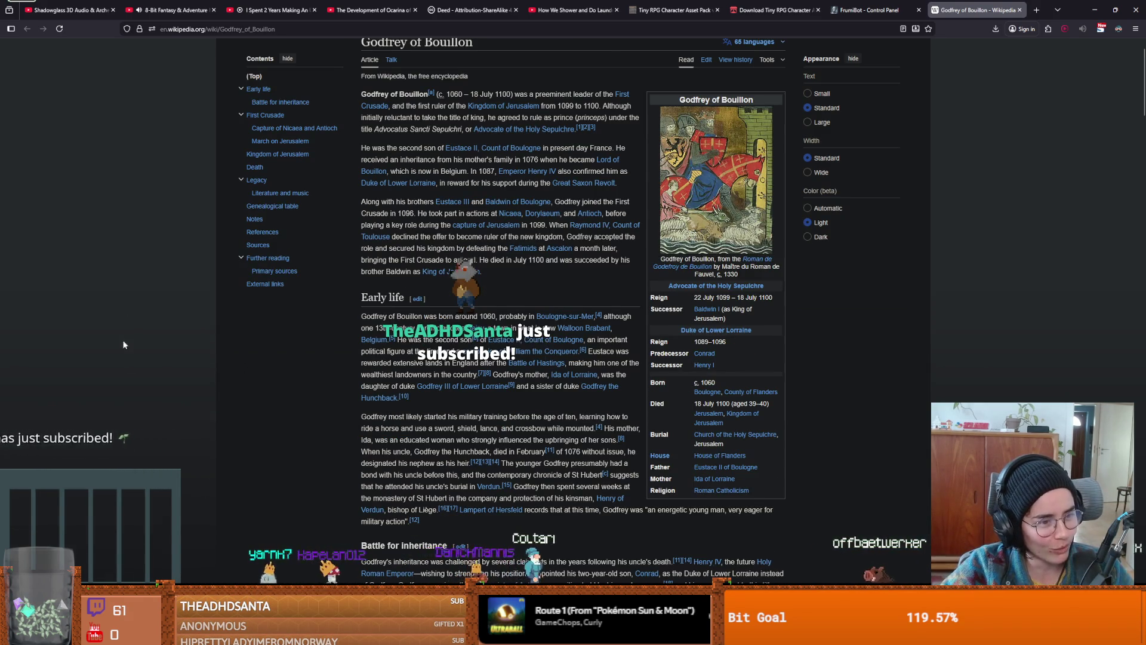
pyautogui.scroll(1, 149, 388)
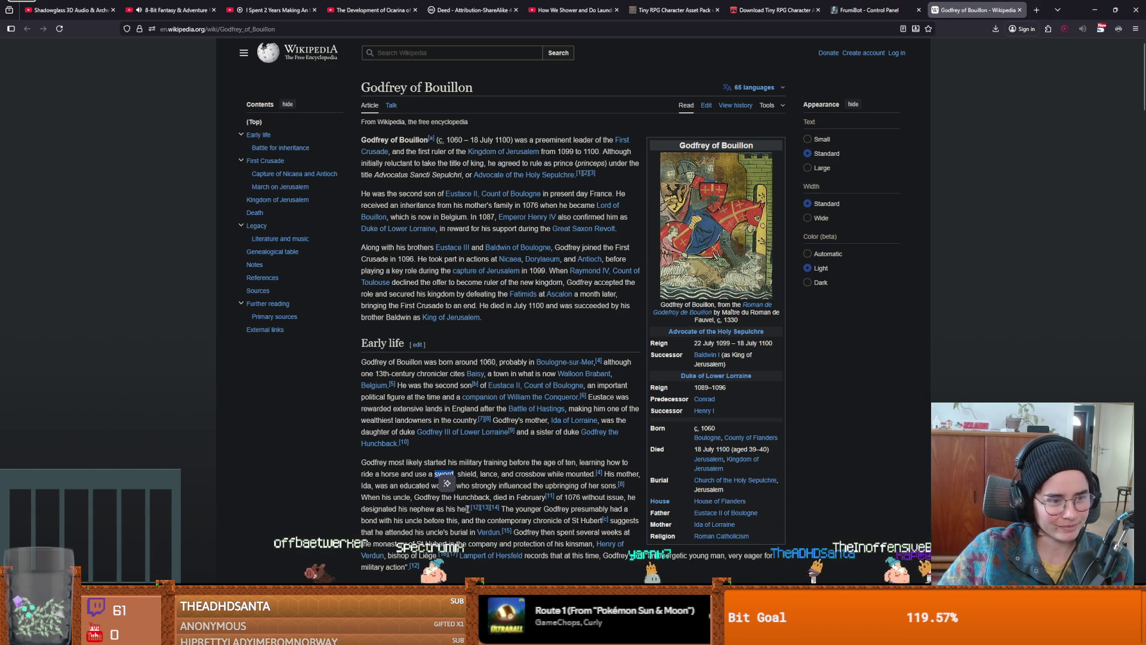
pyautogui.scroll(-1, 457, 493)
pyautogui.scroll(1, 451, 481)
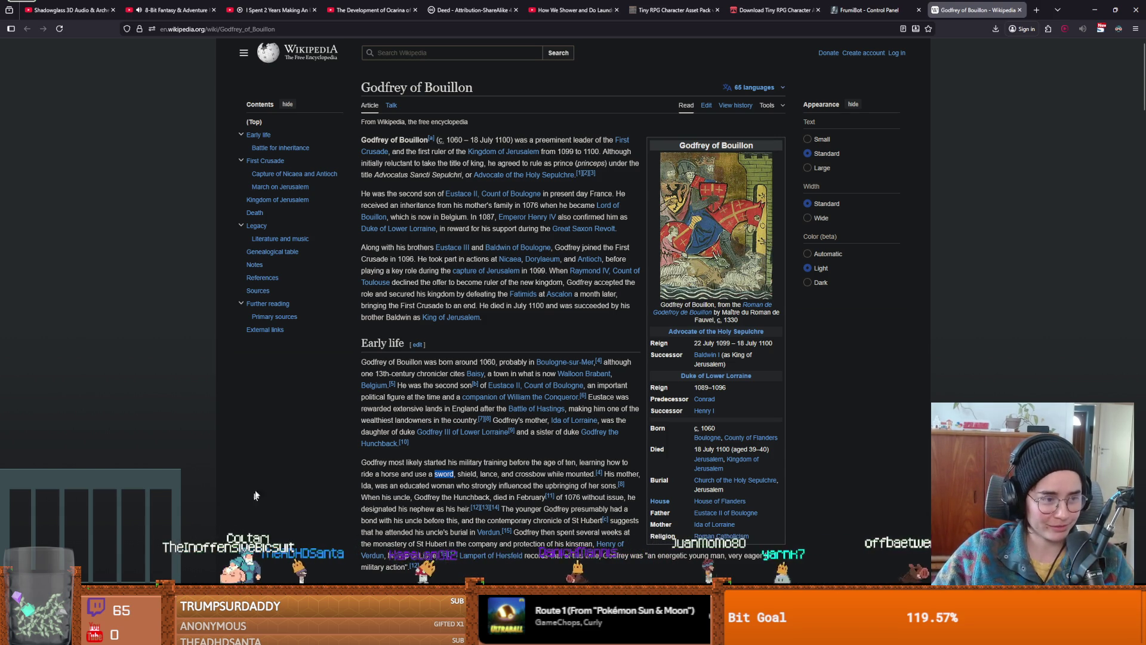
pyautogui.click(504, 472)
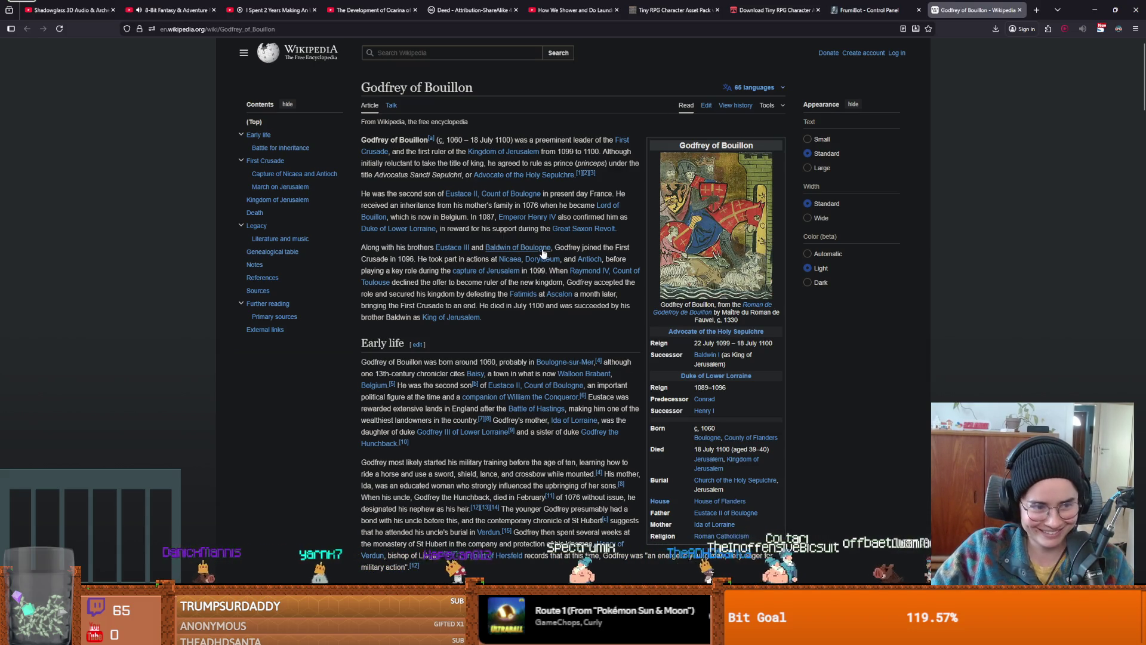
pyautogui.moveTo(501, 249)
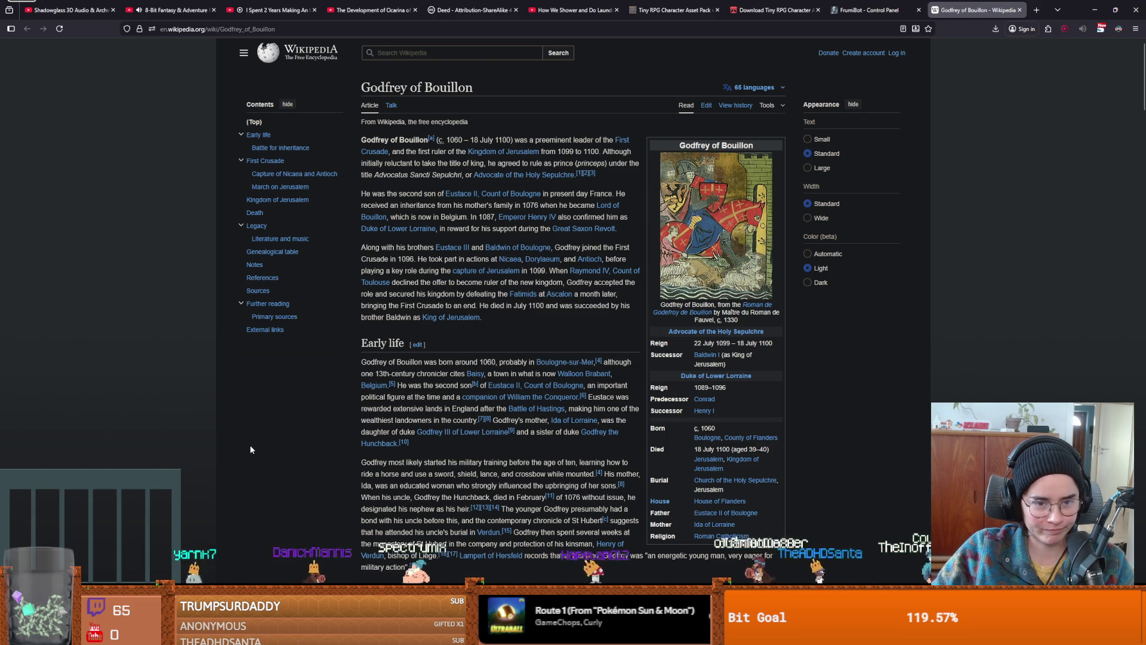
pyautogui.click(1095, 9)
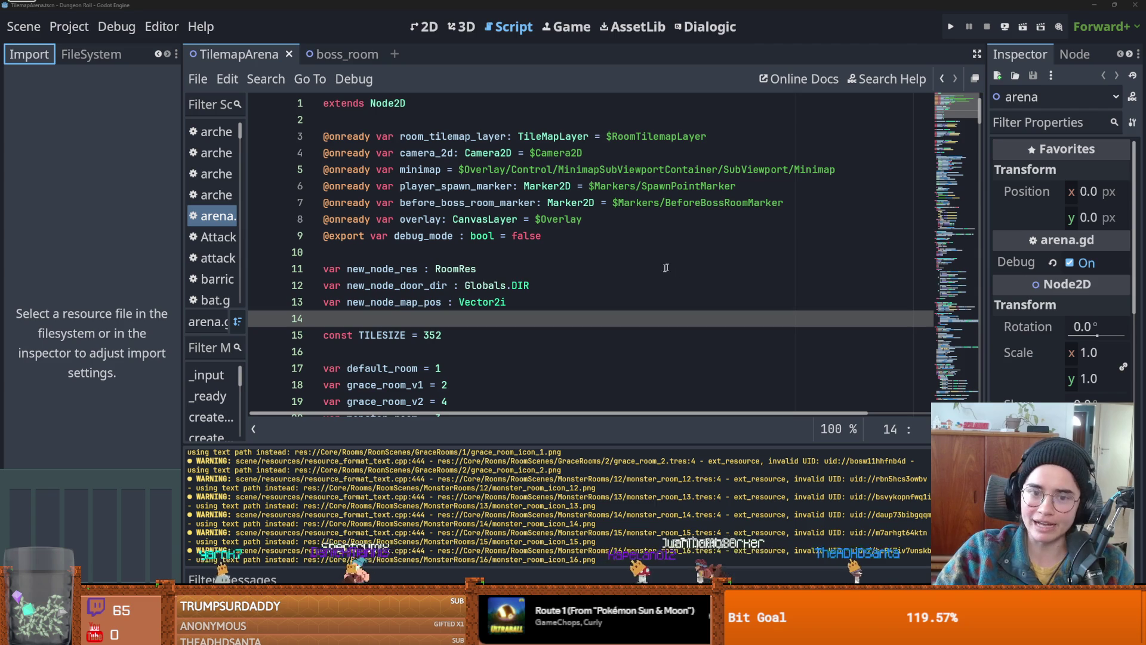
# - Save, then check the Bouillon title on the Godfrey of Bouillon article
pyautogui.hotkey('ctrl', 's')
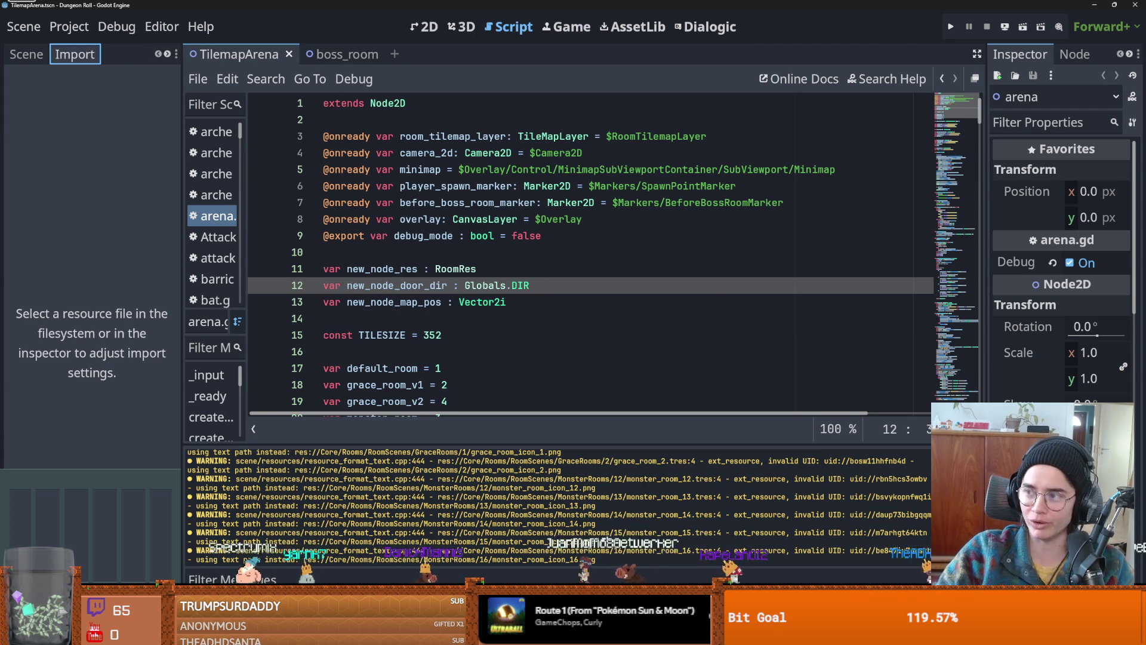
pyautogui.hotkey('alt', 'Tab')
pyautogui.moveTo(566, 6)
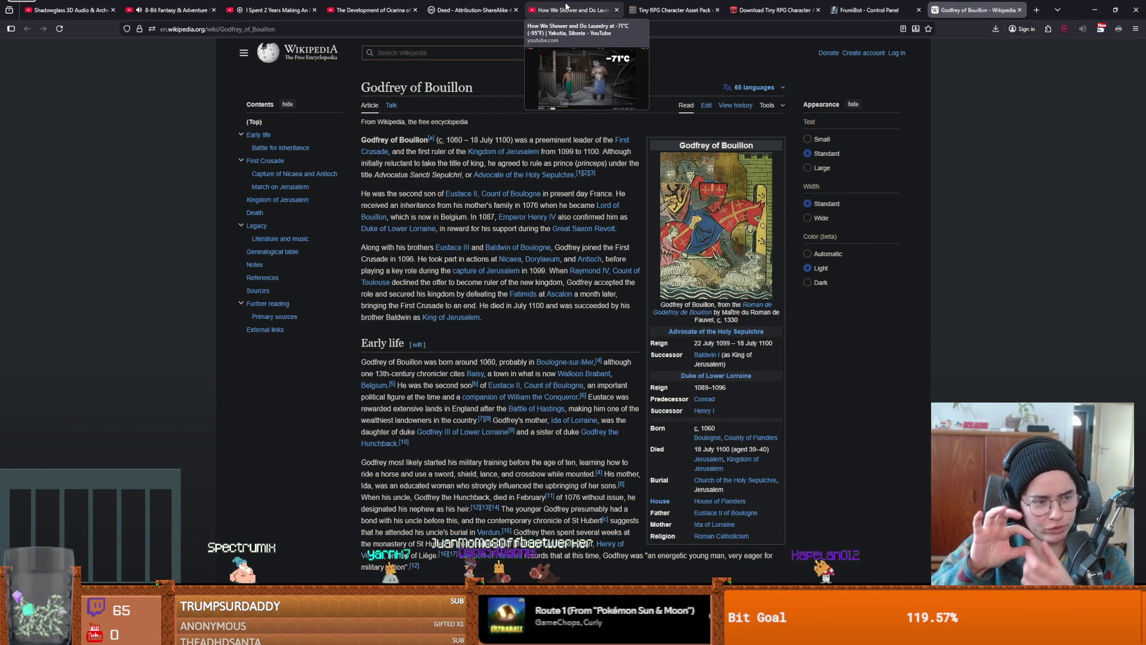
pyautogui.doubleClick(448, 88)
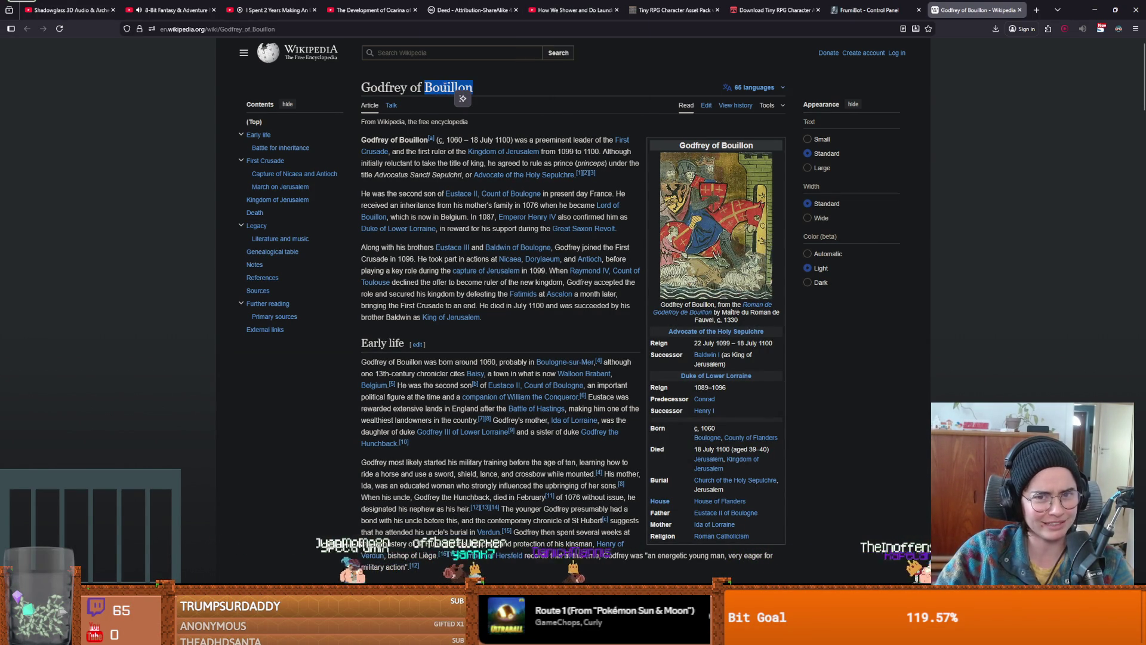
pyautogui.click(521, 110)
pyautogui.doubleClick(449, 88)
pyautogui.click(565, 79)
pyautogui.hotkey('alt', 'Tab')
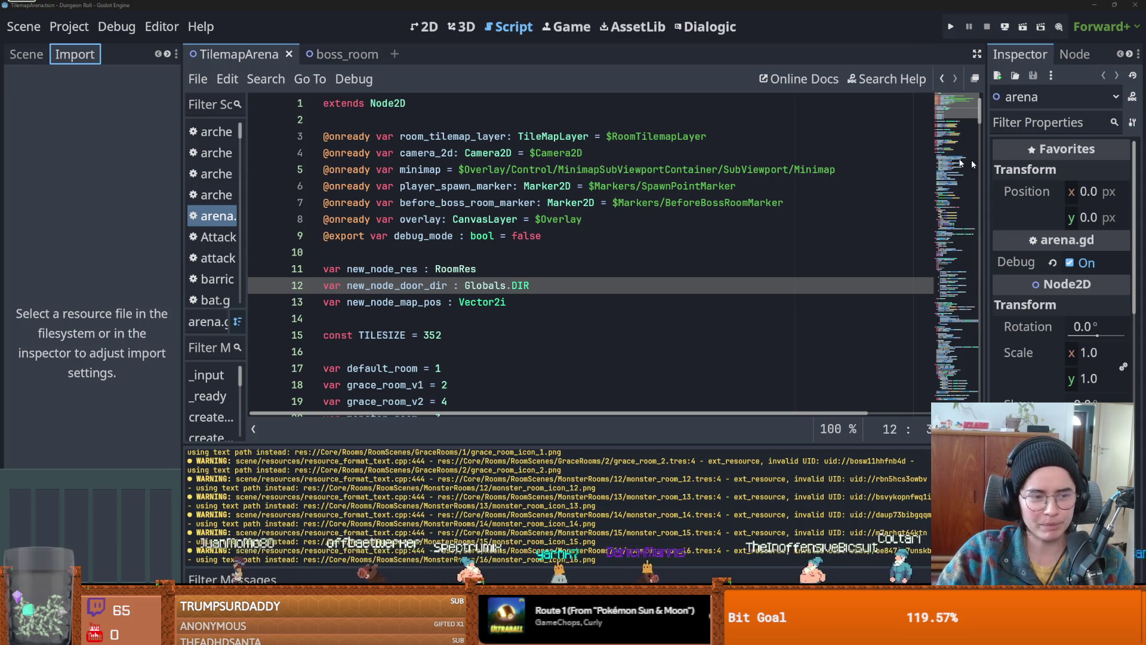
# - Review lines 8–12 of arena.gd, saving the script along the way
pyautogui.click(486, 219)
pyautogui.hotkey('ctrl', 's')
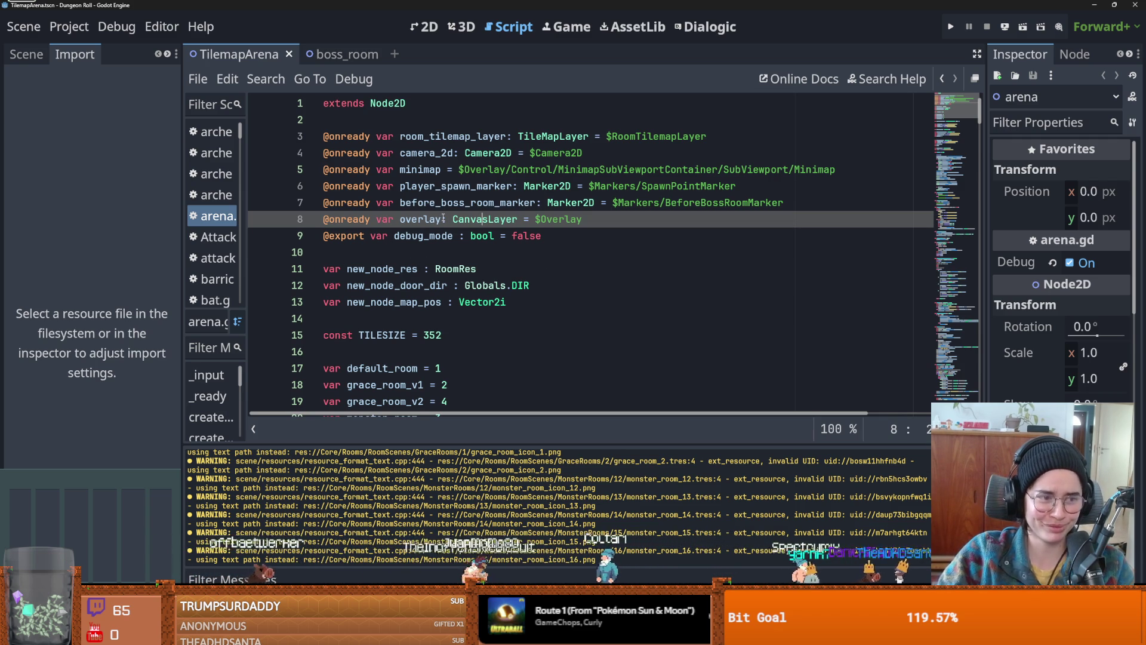
pyautogui.scroll(-2, 499, 219)
pyautogui.scroll(2, 499, 219)
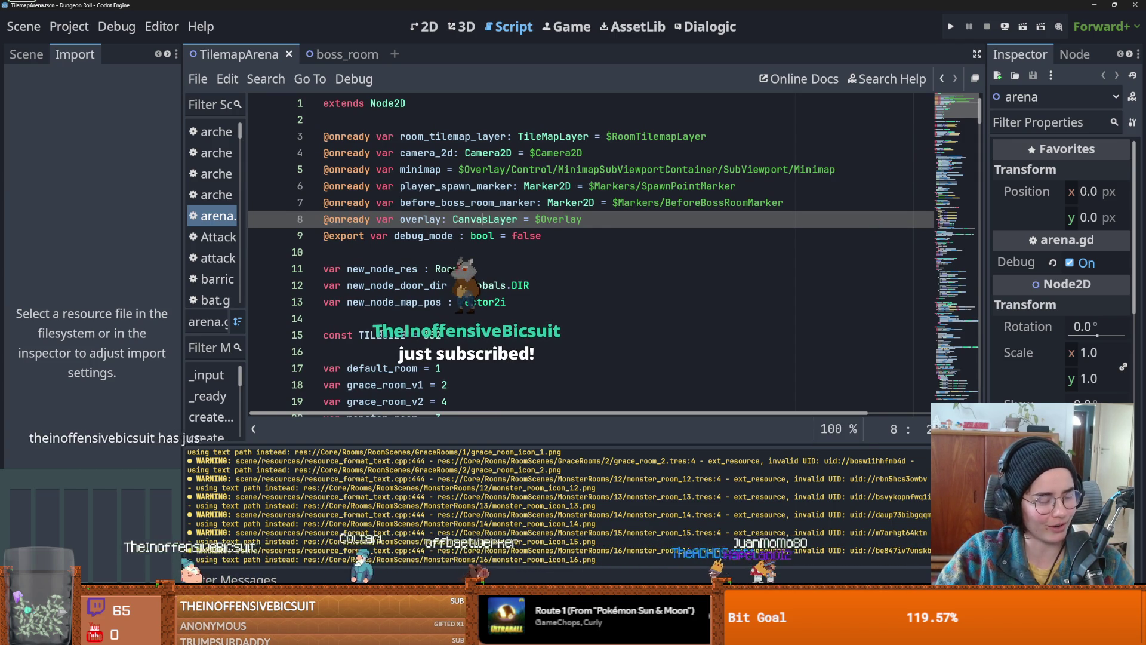
pyautogui.click(553, 286)
pyautogui.hotkey('ctrl', 's')
pyautogui.click(487, 259)
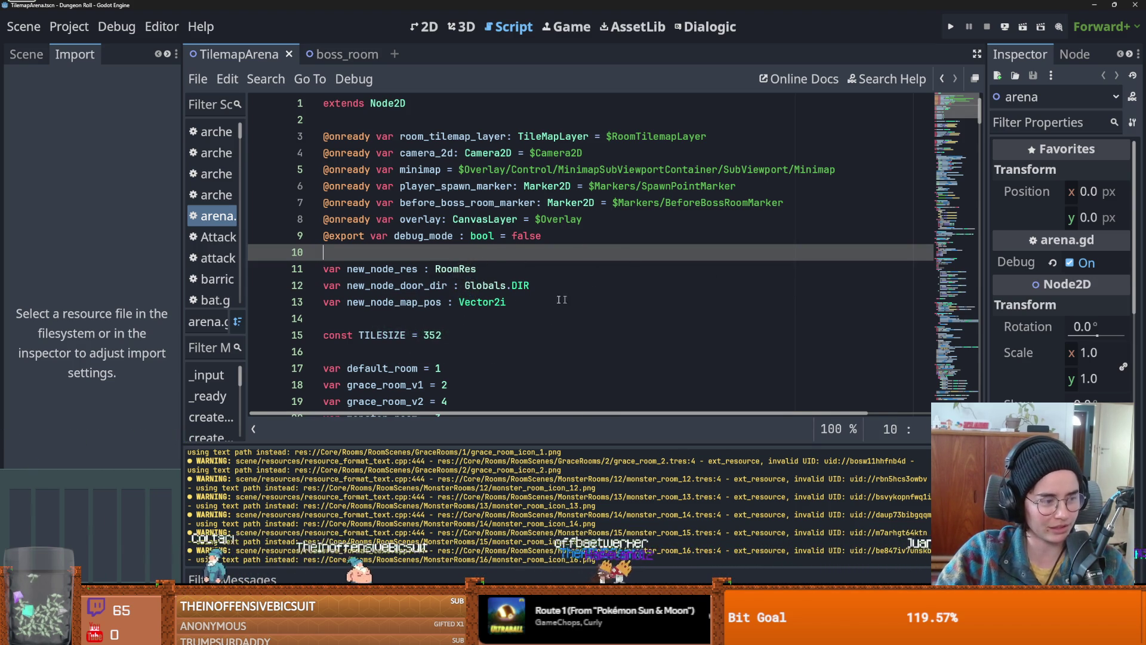
pyautogui.scroll(-1, 477, 281)
pyautogui.hotkey('ctrl', 's')
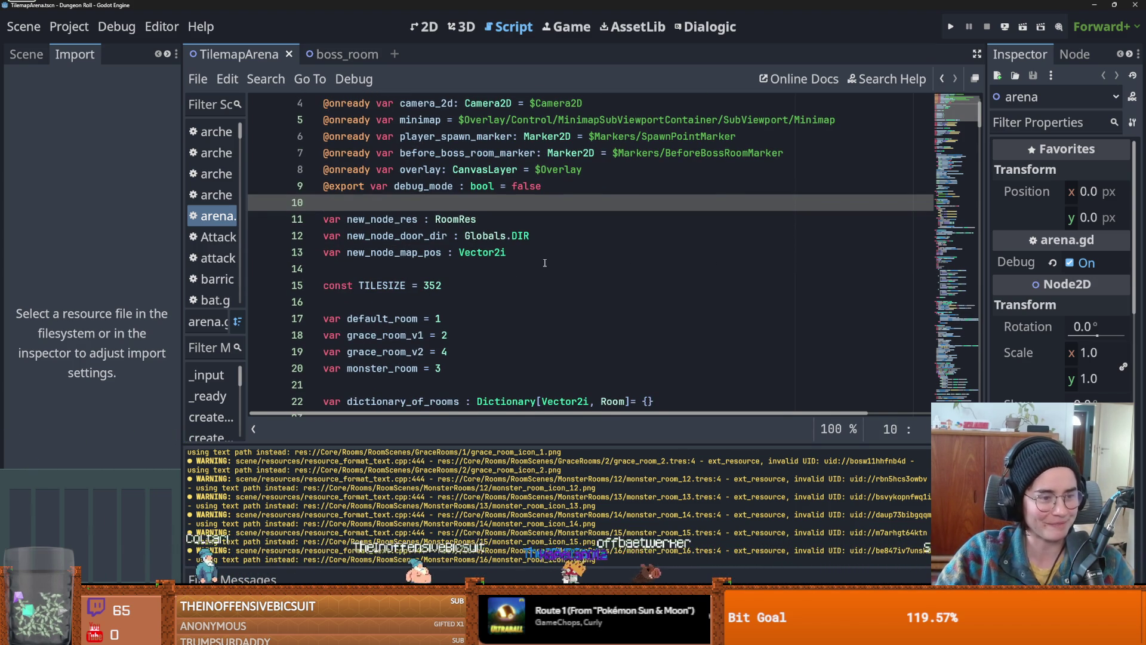
pyautogui.scroll(1, 491, 267)
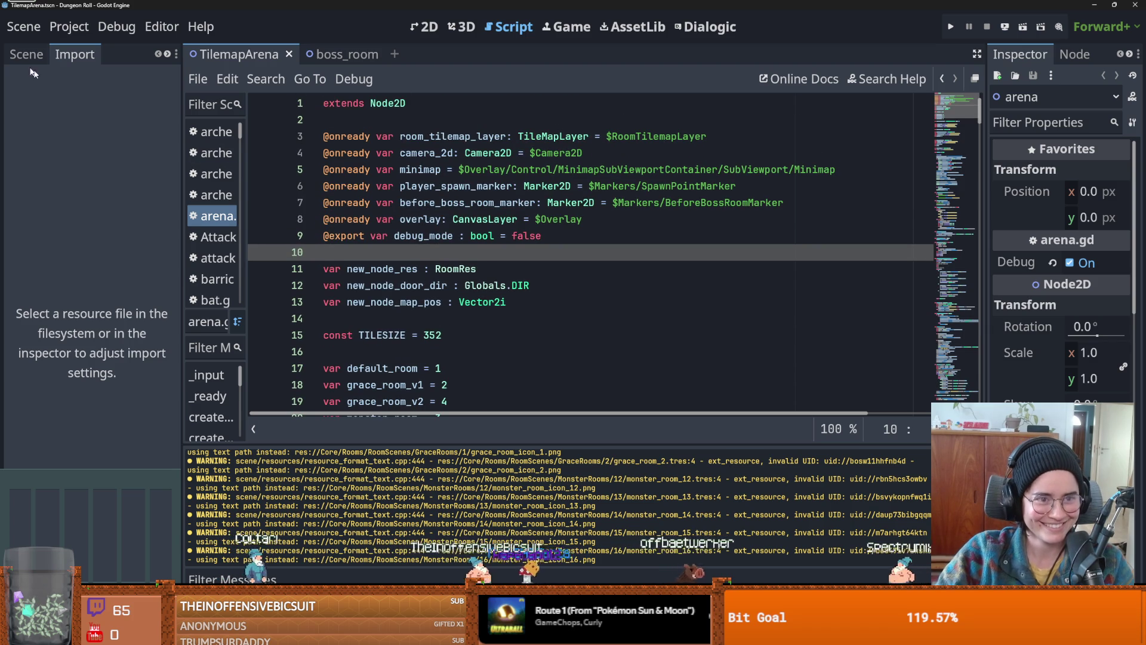
# - Show the arena scene's node tree in the left dock instead of Import settings
pyautogui.click(26, 54)
pyautogui.click(169, 54)
pyautogui.click(157, 54)
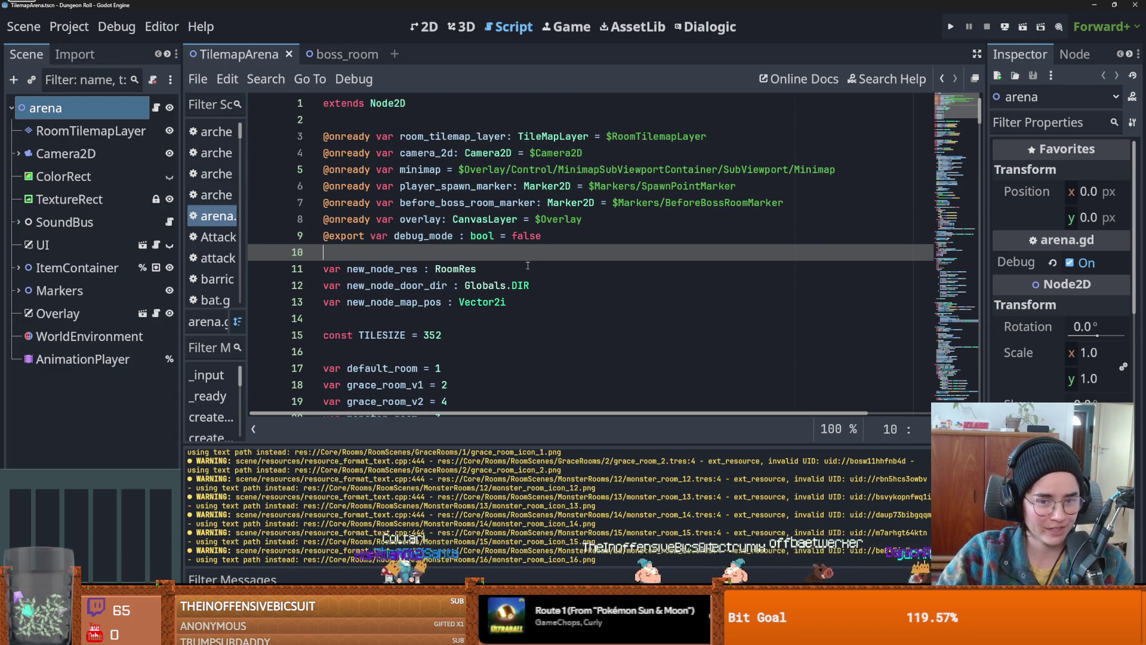
pyautogui.scroll(-1, 528, 269)
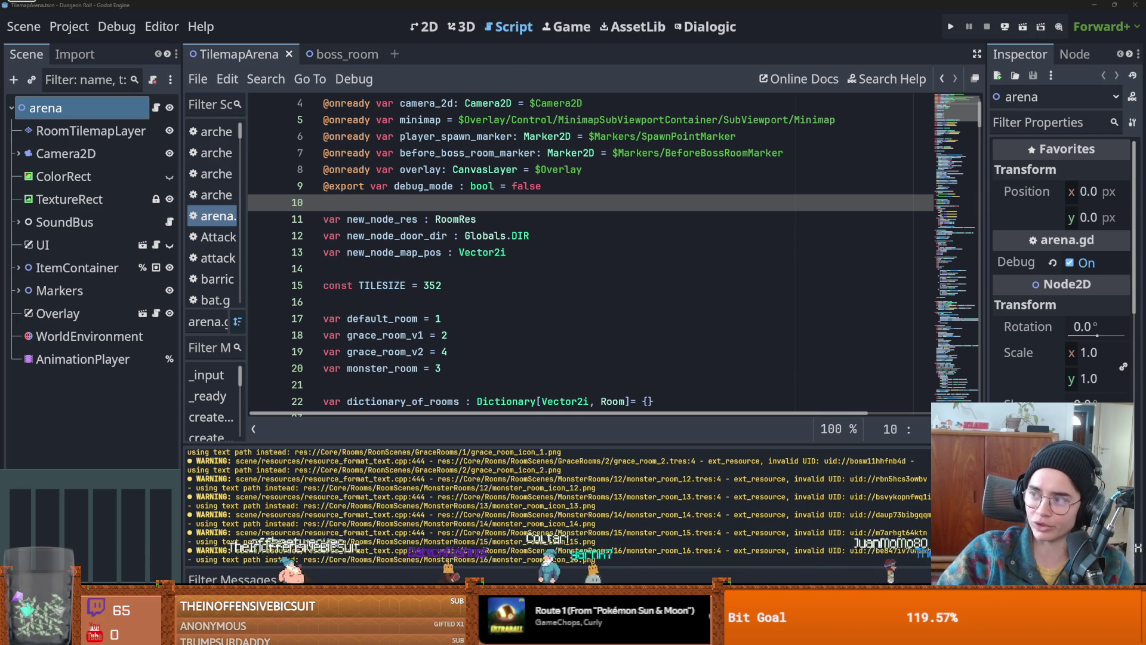
pyautogui.hotkey('alt', 'Tab')
pyautogui.scroll(3, 654, 172)
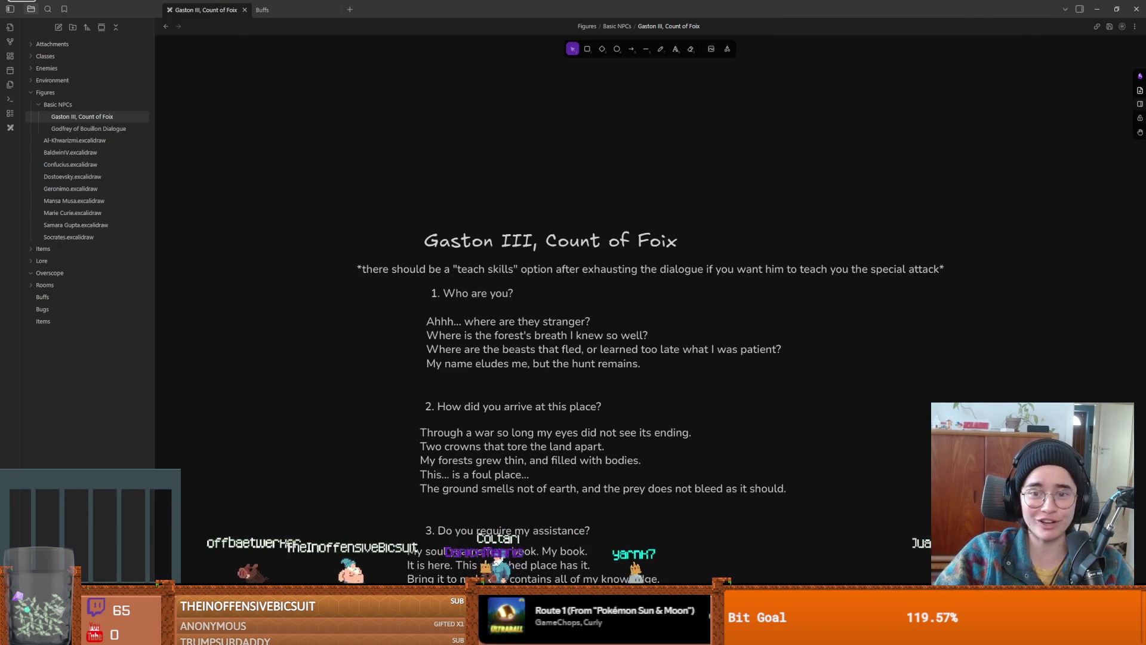
pyautogui.hotkey('alt', 'Tab')
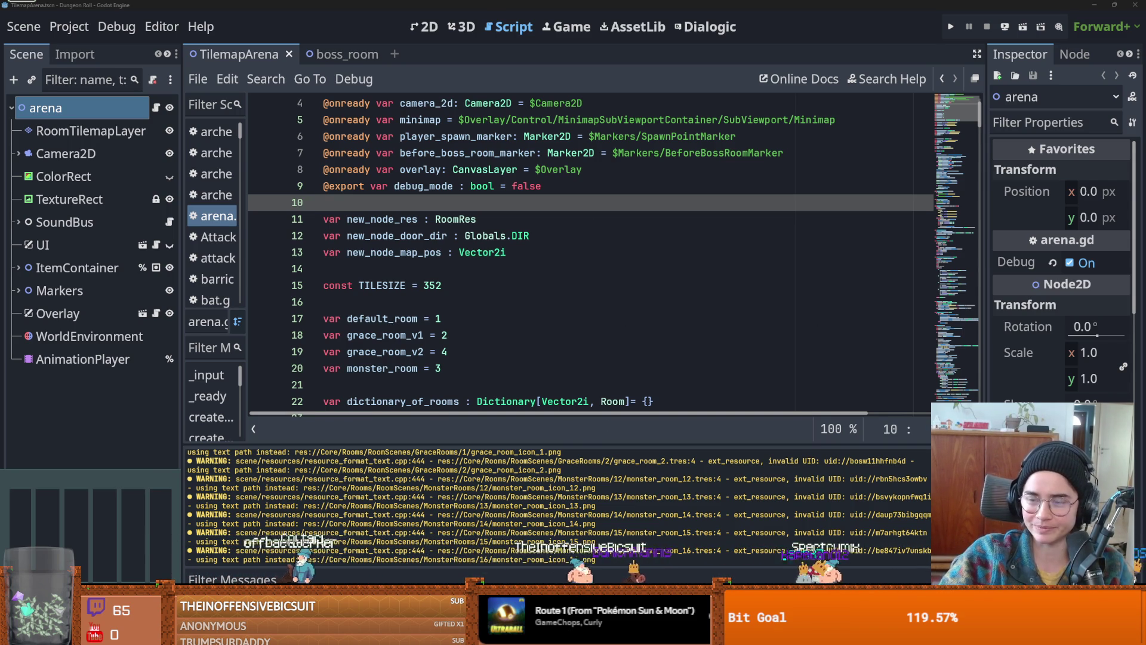
pyautogui.click(481, 292)
pyautogui.hotkey('ctrl', 's')
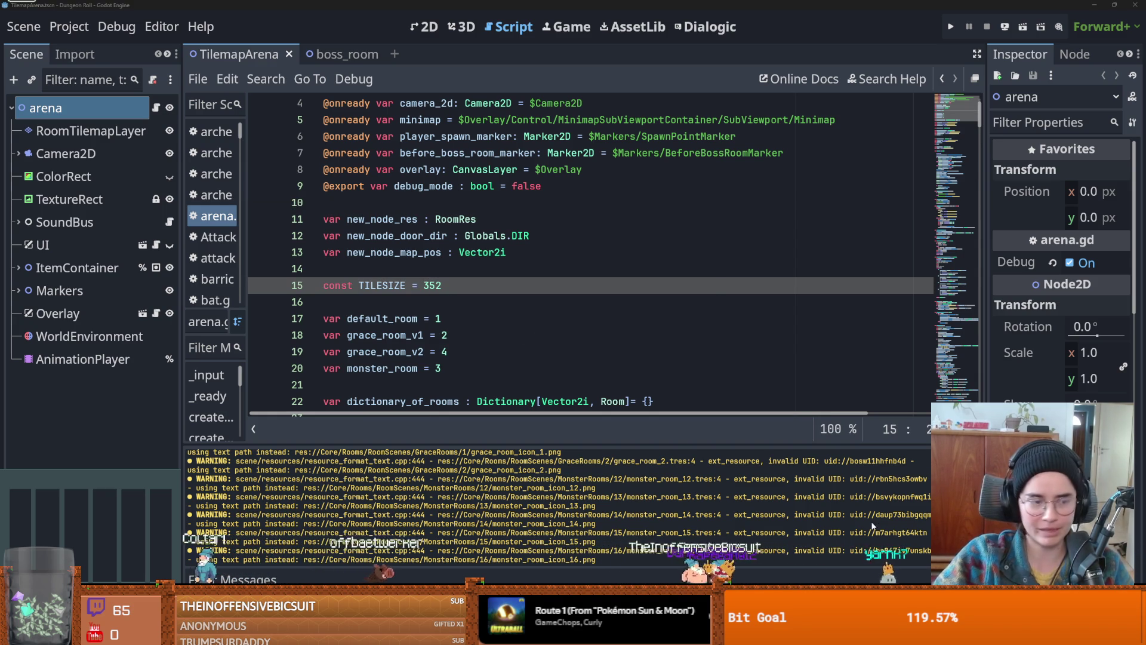
# - Open a new scene tab, filter the FileSystem by 'npc', and open npc.tscn
pyautogui.click(394, 53)
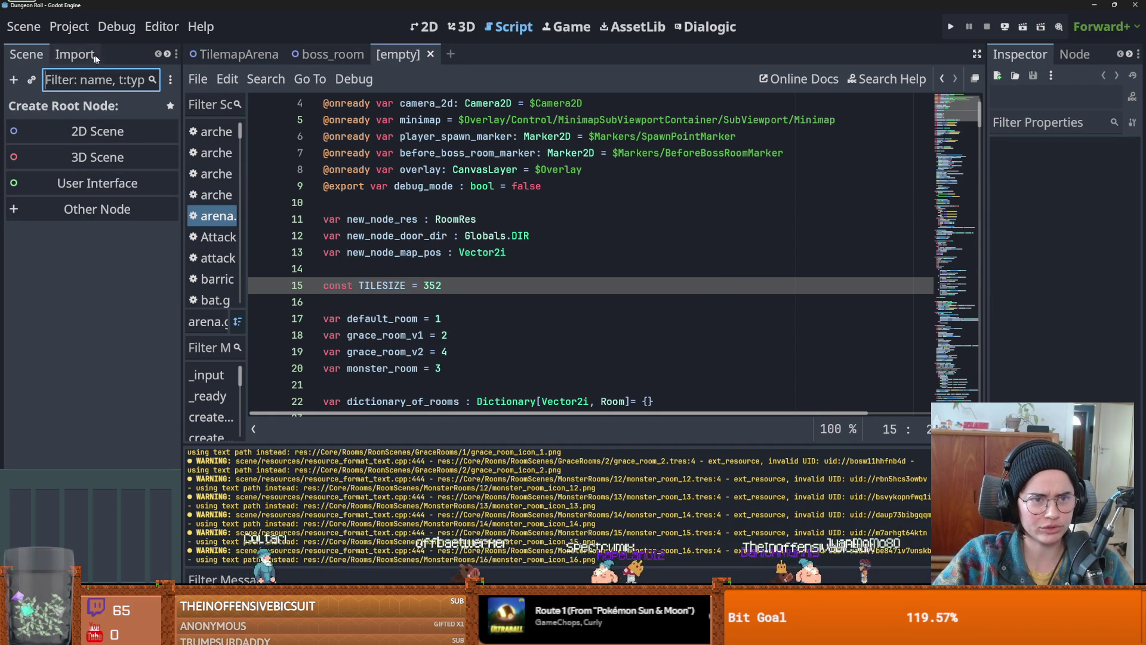
pyautogui.click(166, 53)
pyautogui.click(138, 57)
pyautogui.click(99, 103)
pyautogui.write('npc')
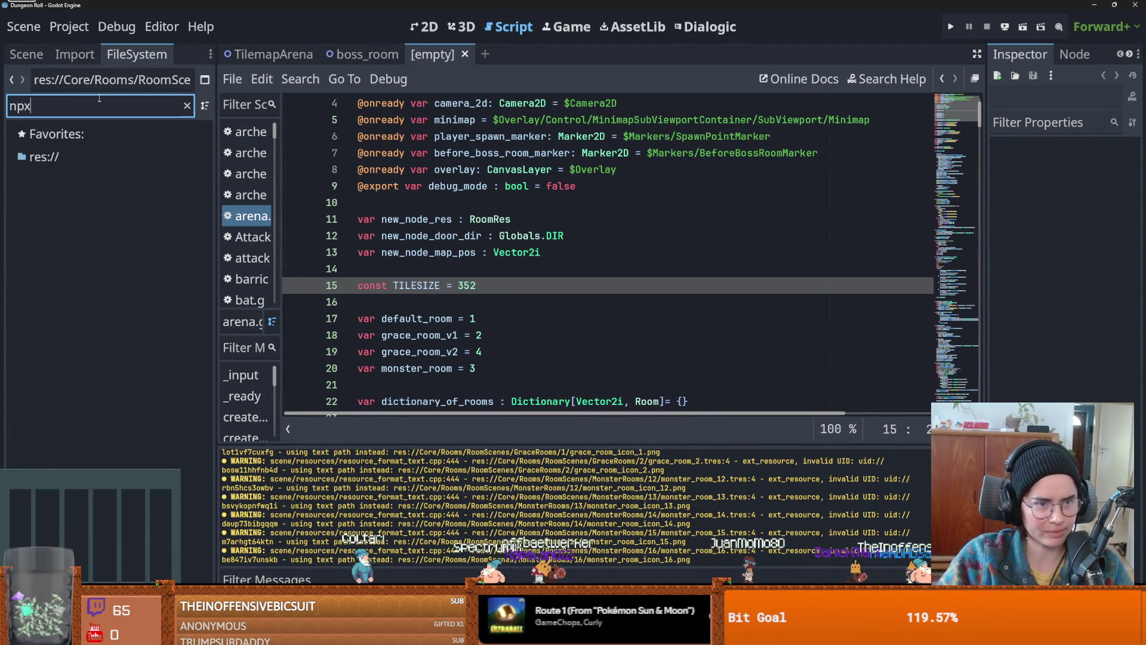
pyautogui.doubleClick(87, 339)
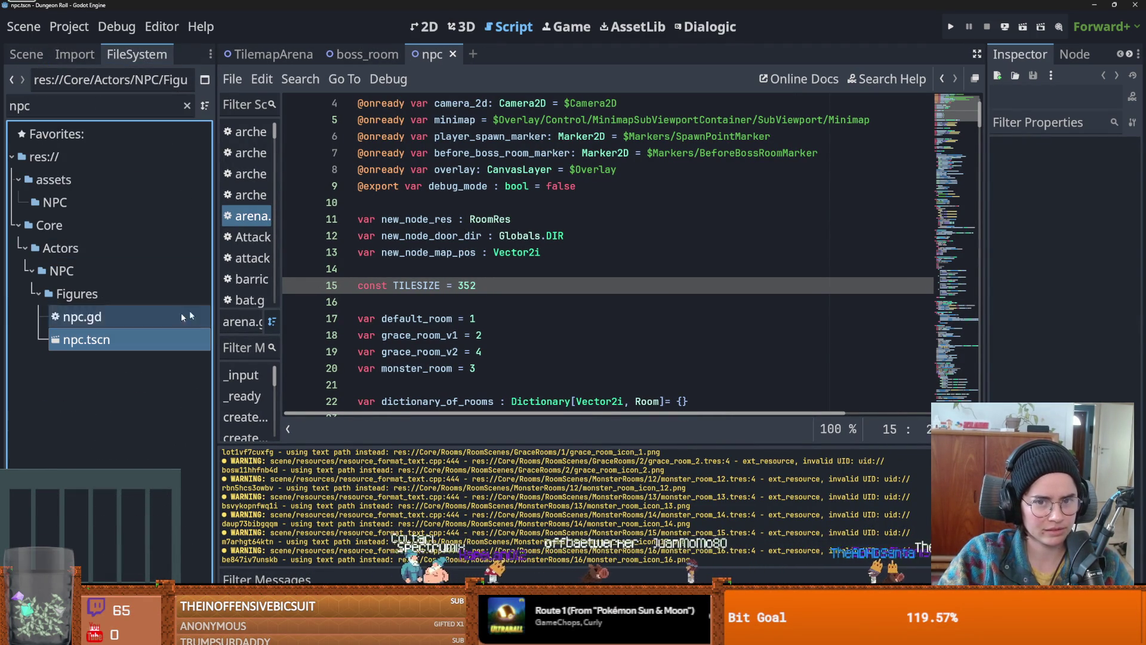
# - View npc.tscn in the 2D editor and select its NPC root node
pyautogui.click(425, 27)
pyautogui.click(26, 54)
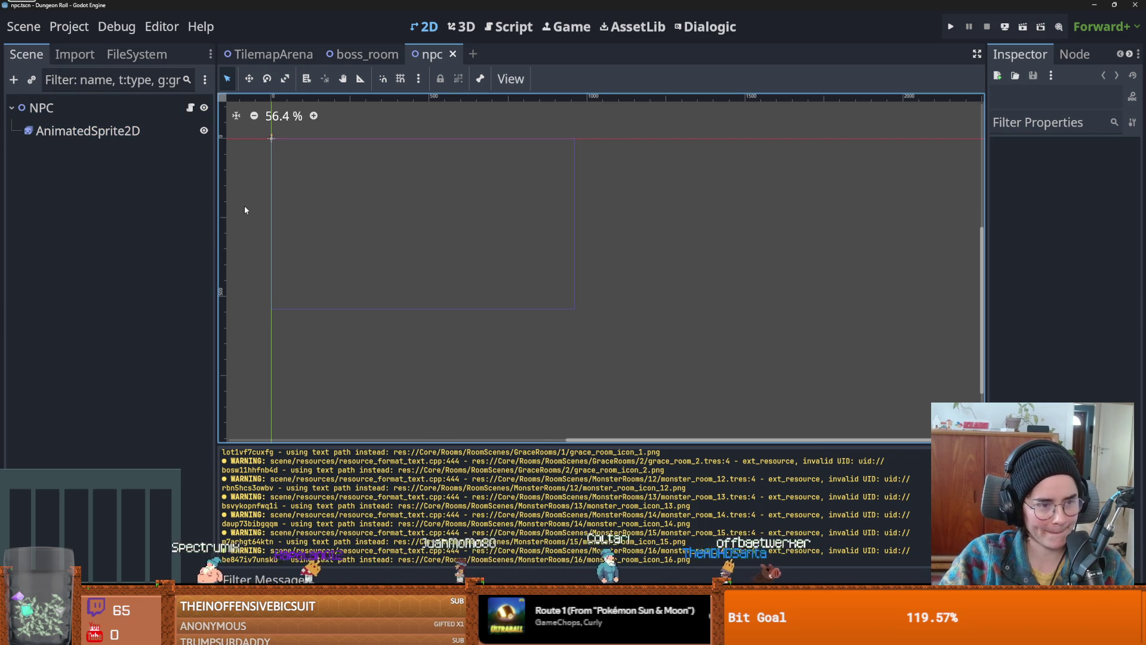
pyautogui.moveTo(215, 231); pyautogui.dragTo(203, 230)
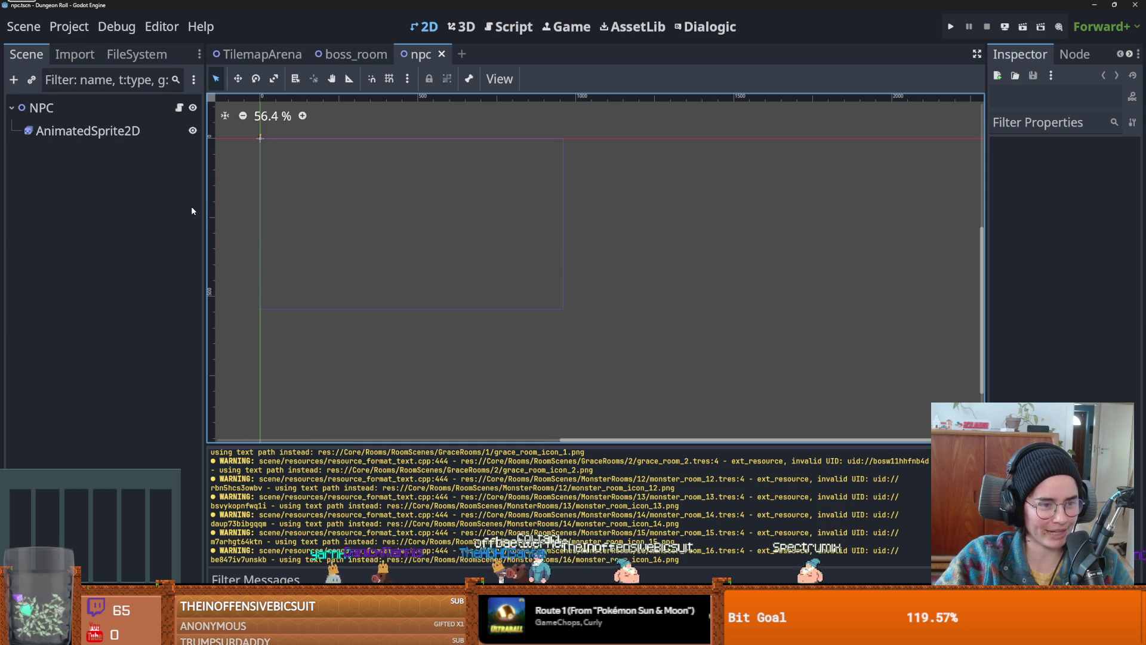
pyautogui.click(138, 109)
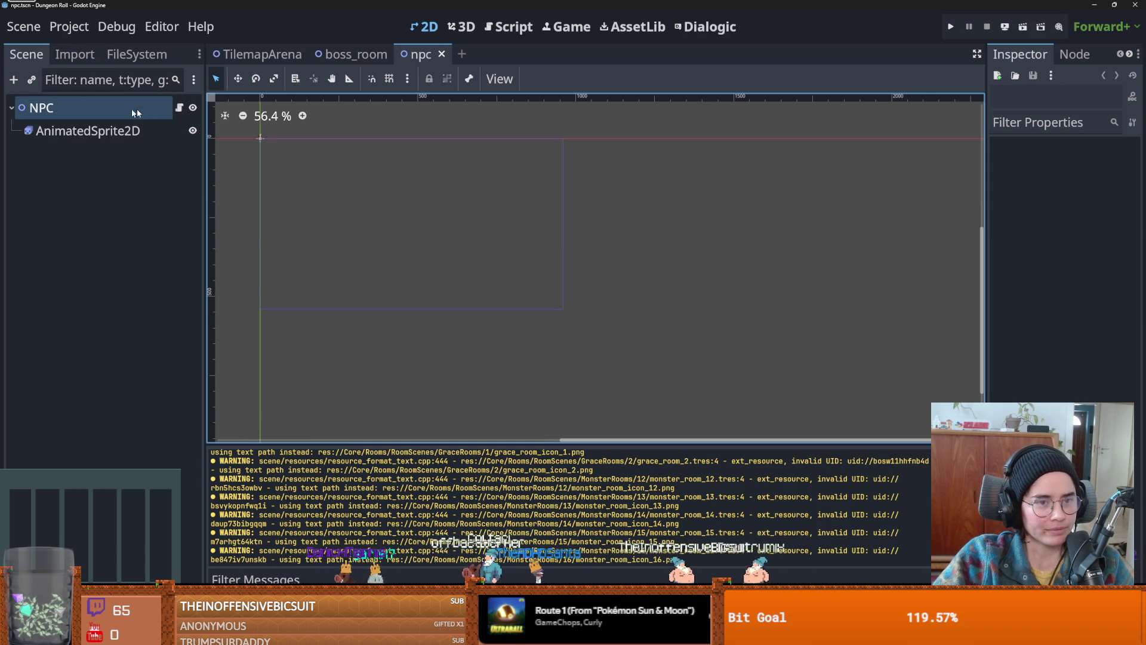
pyautogui.click(123, 57)
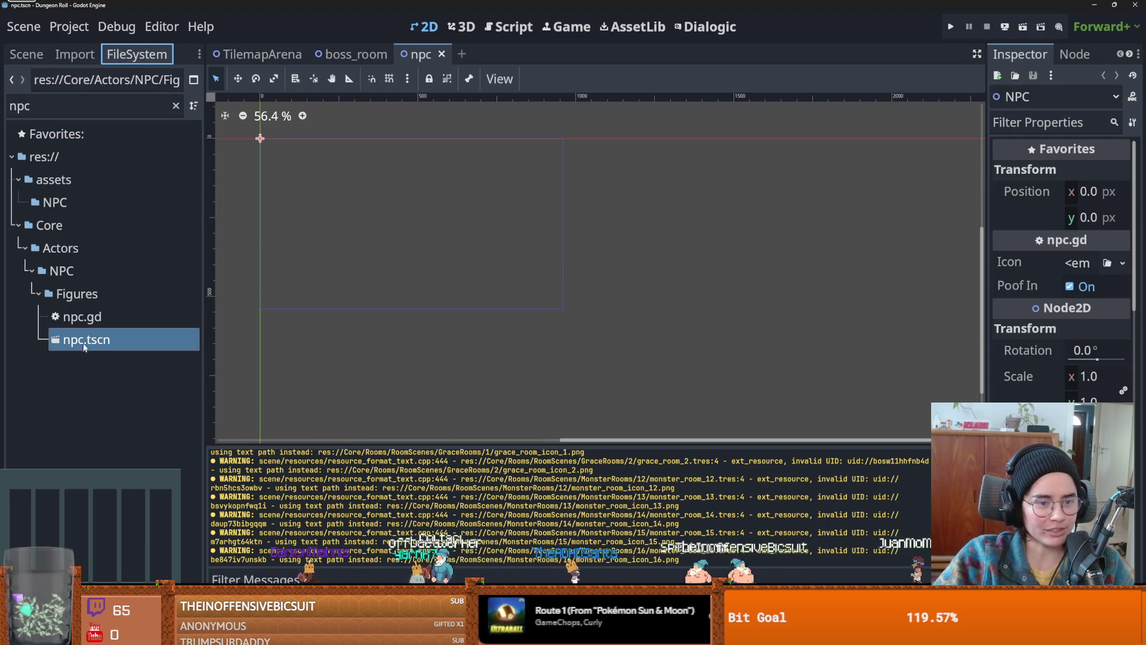
# - Create a new scene inherited from npc.tscn and choose Save Scene As for it
pyautogui.rightClick(83, 345)
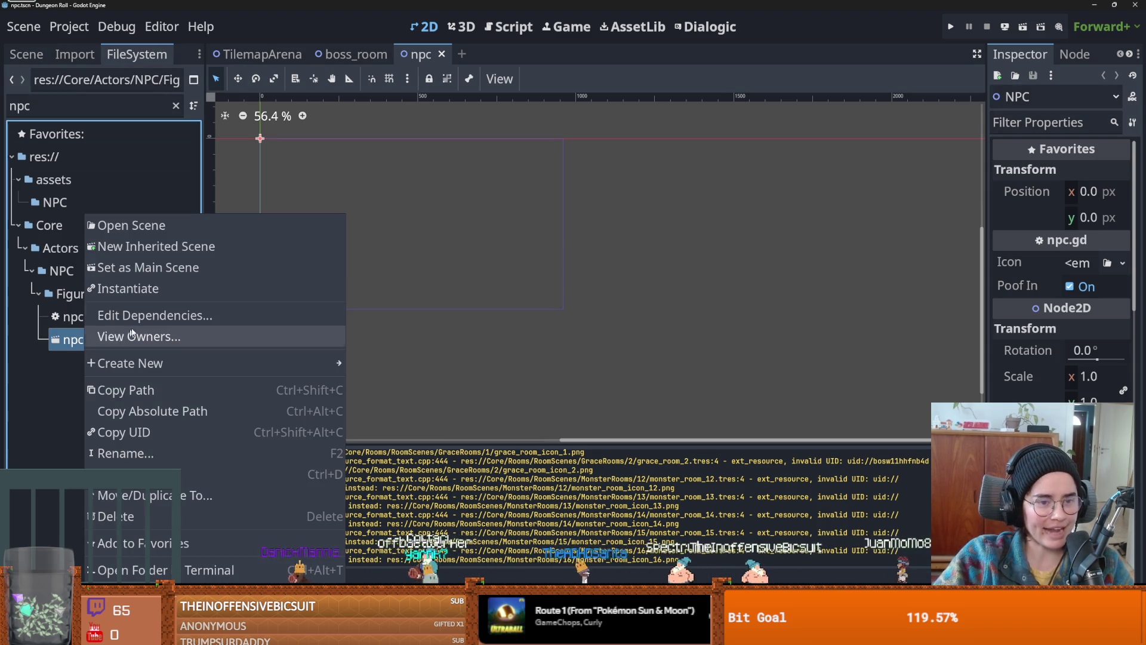
pyautogui.click(168, 252)
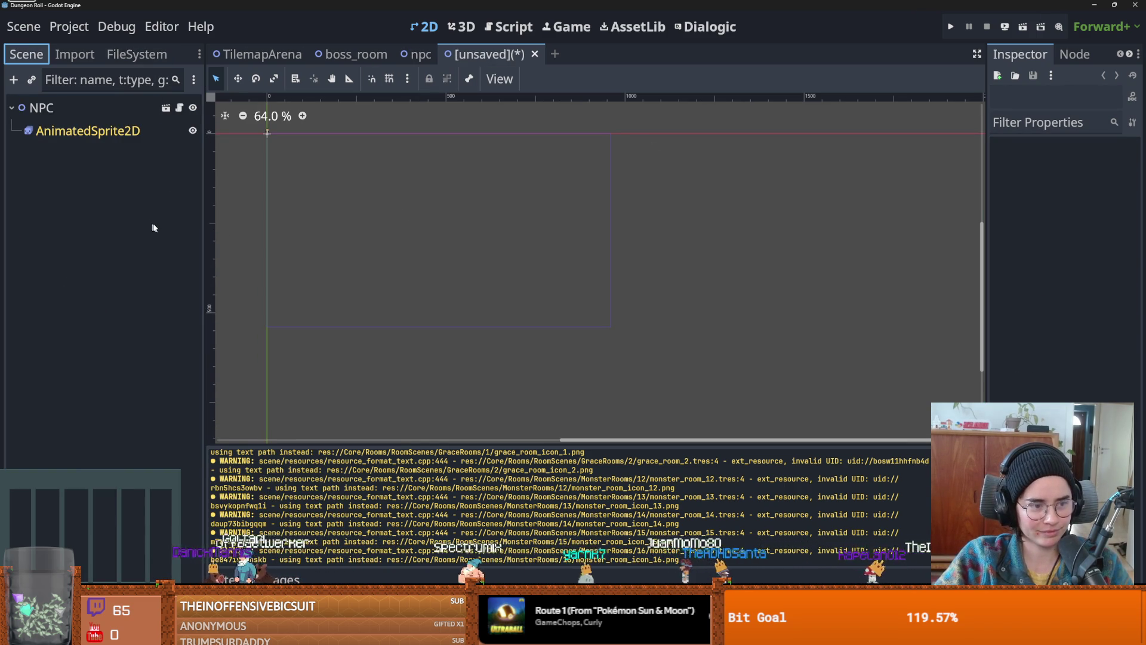
pyautogui.rightClick(468, 57)
pyautogui.click(545, 106)
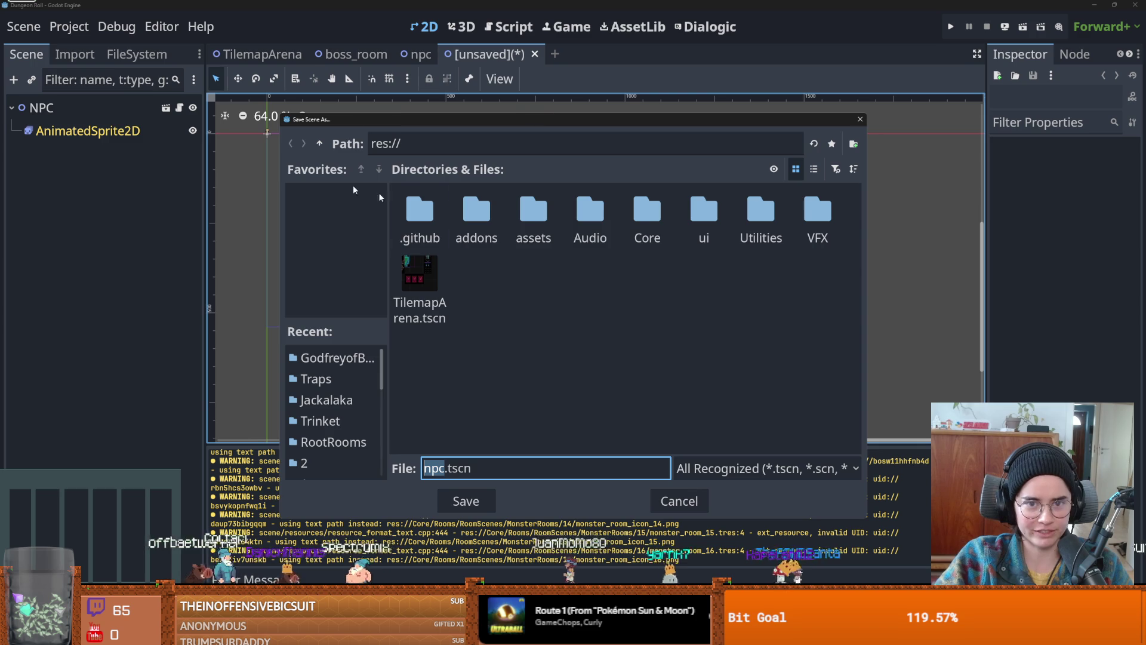
# - Save it as Godfrey.tscn in Core/Actors/NPC/Figures/GodfreyofBouillon
pyautogui.doubleClick(647, 212)
pyautogui.doubleClick(442, 206)
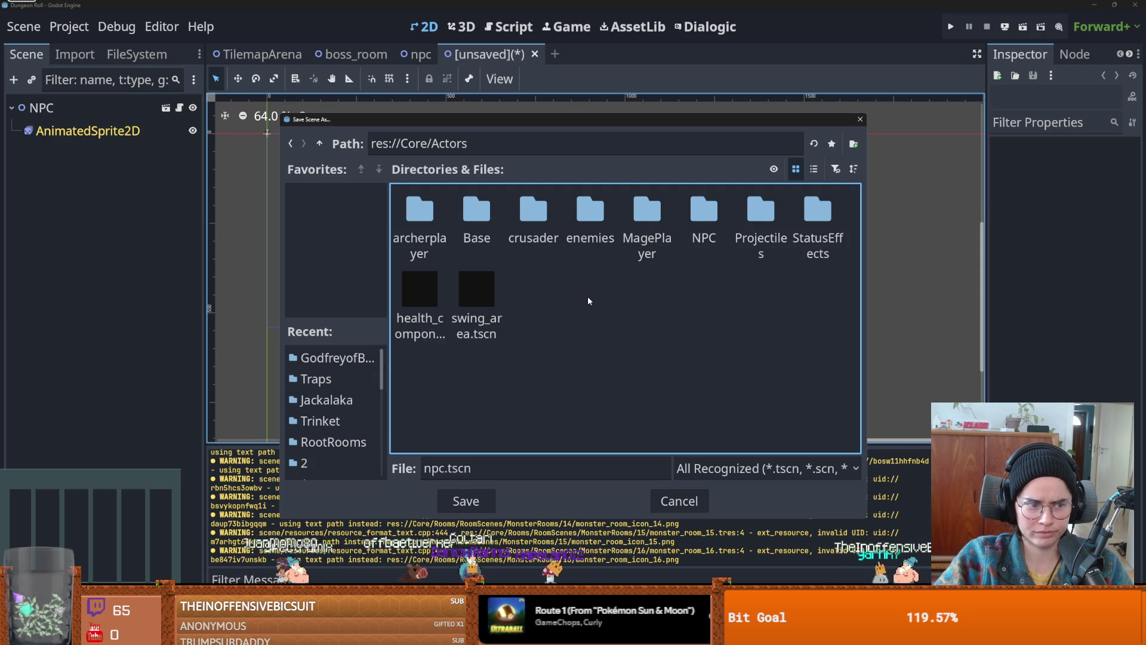
pyautogui.doubleClick(704, 218)
pyautogui.doubleClick(533, 216)
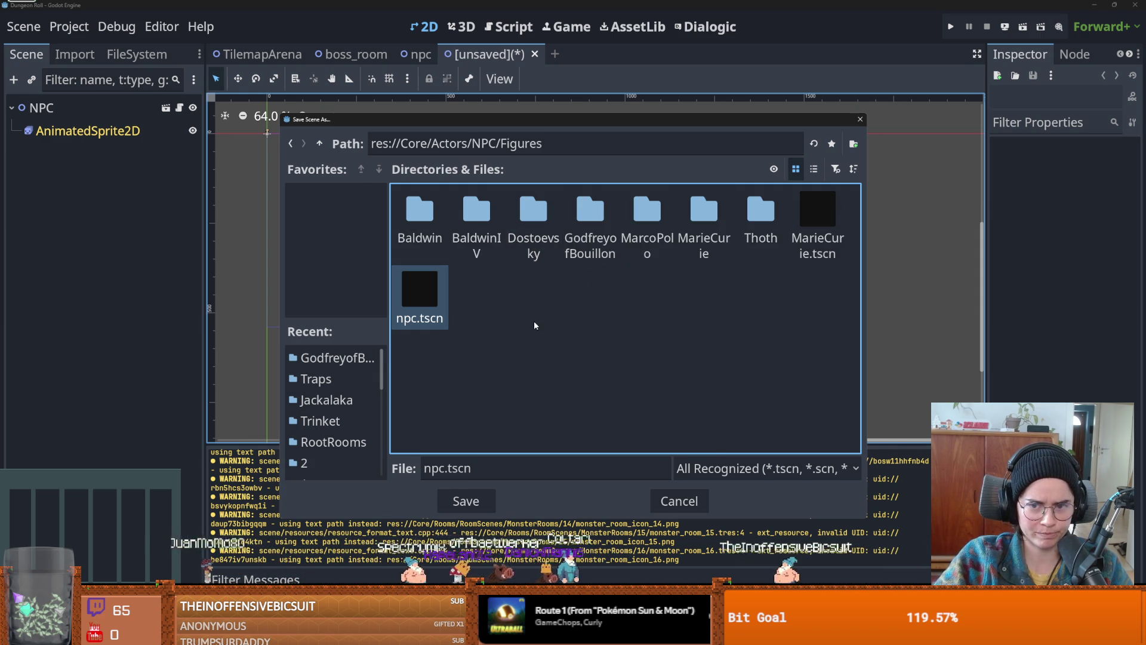
pyautogui.doubleClick(590, 214)
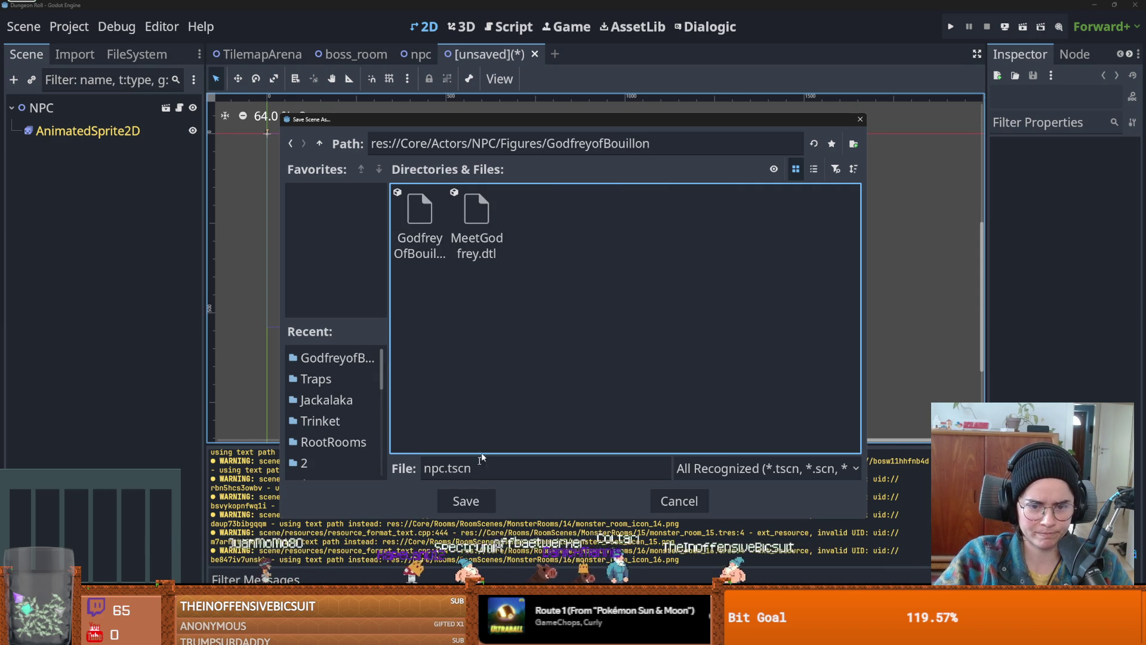
pyautogui.click(444, 468)
pyautogui.write('Godfrey')
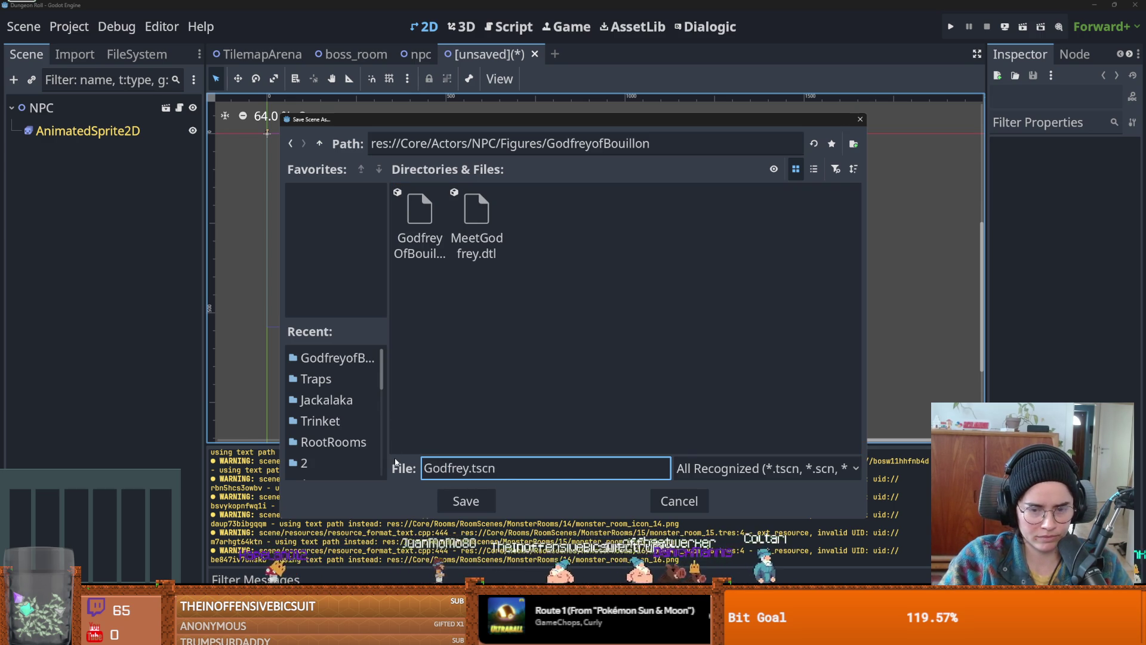
pyautogui.press('Return')
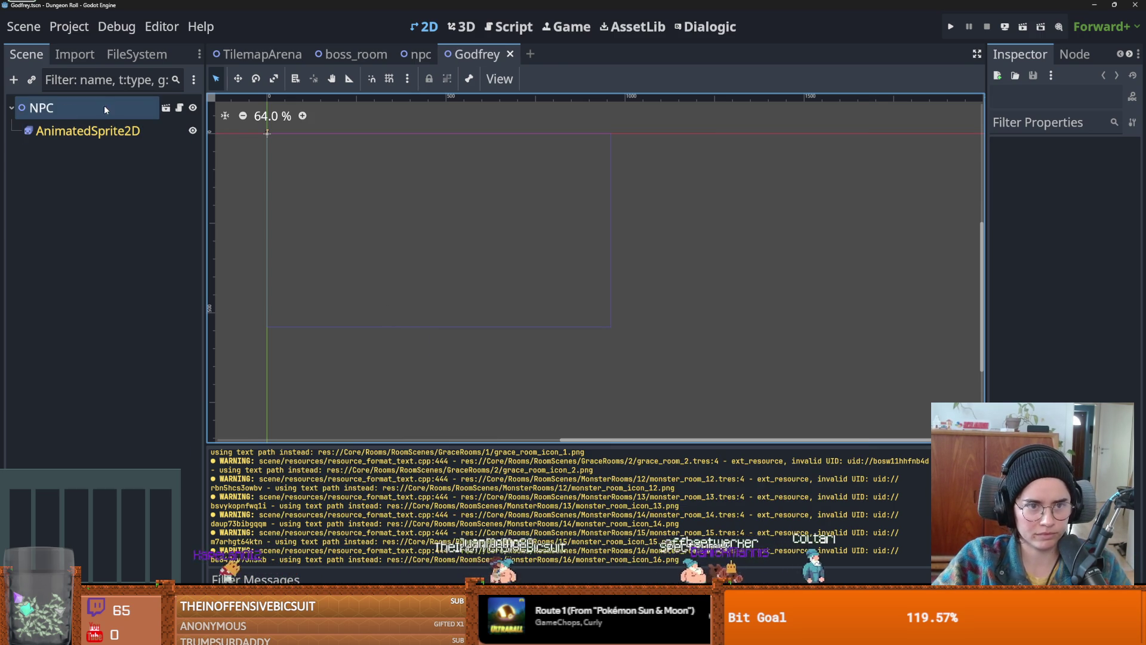
# - Clear the npc FileSystem filter and expand the GodfreyofBouillon folder
pyautogui.click(104, 105)
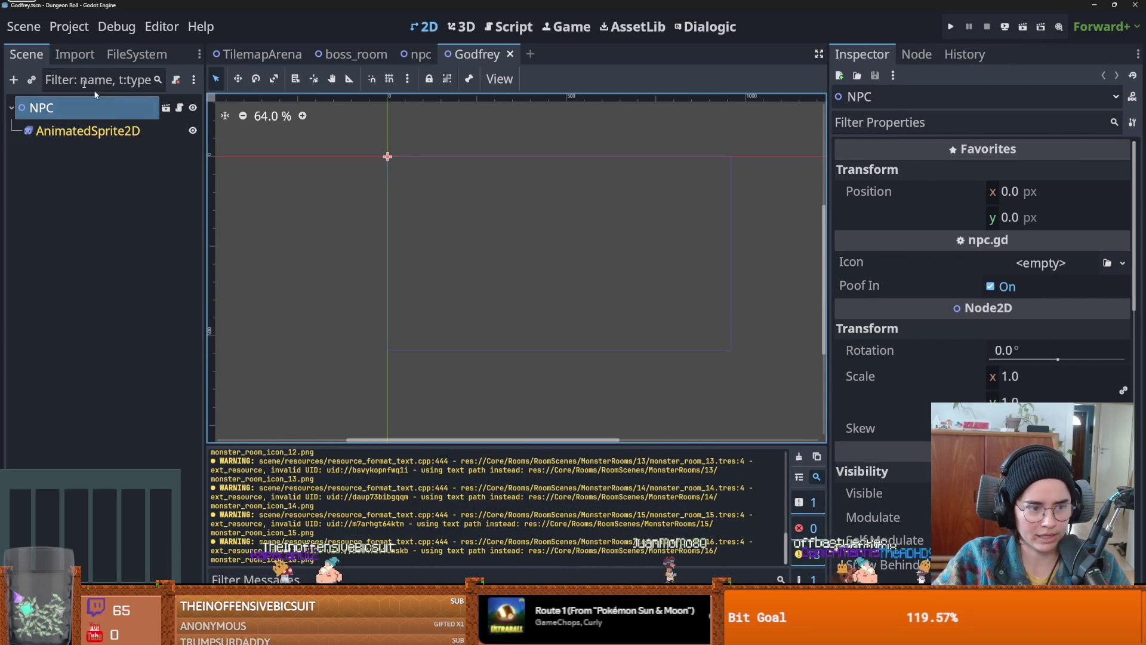
pyautogui.click(136, 53)
pyautogui.click(86, 292)
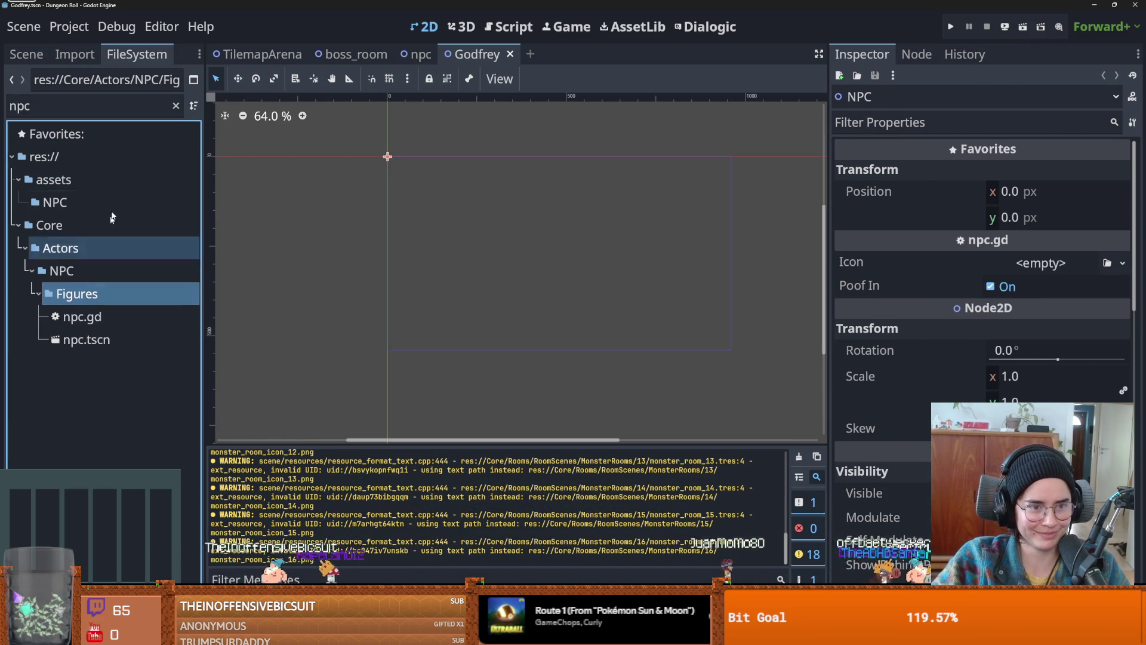
pyautogui.click(176, 106)
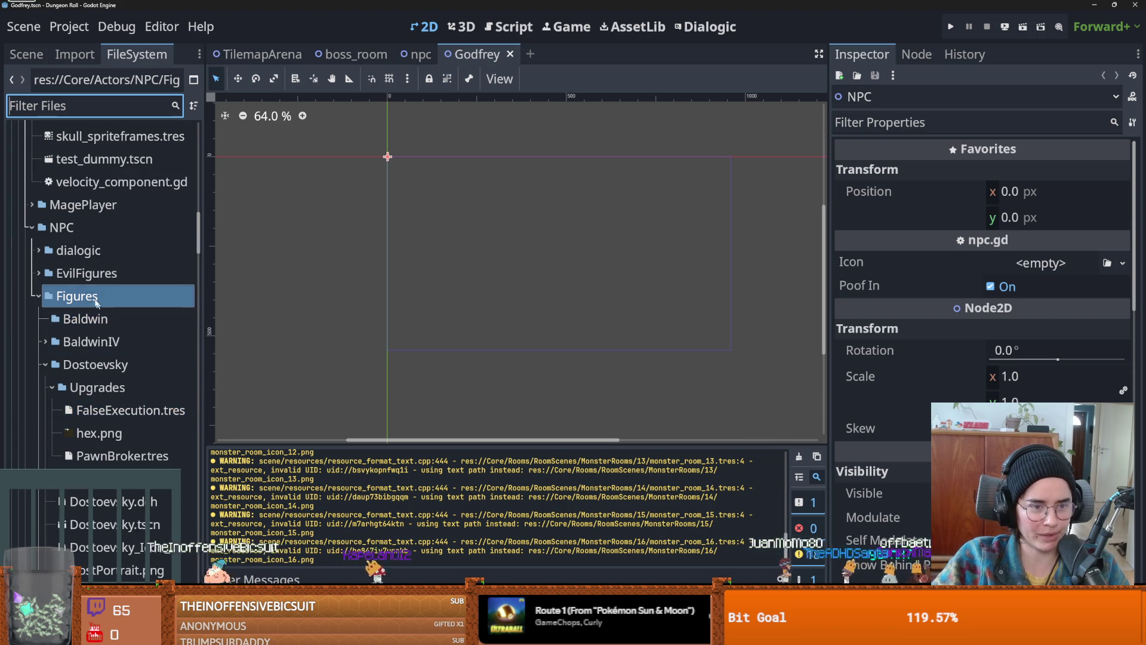
pyautogui.click(40, 367)
pyautogui.scroll(-2, 71, 358)
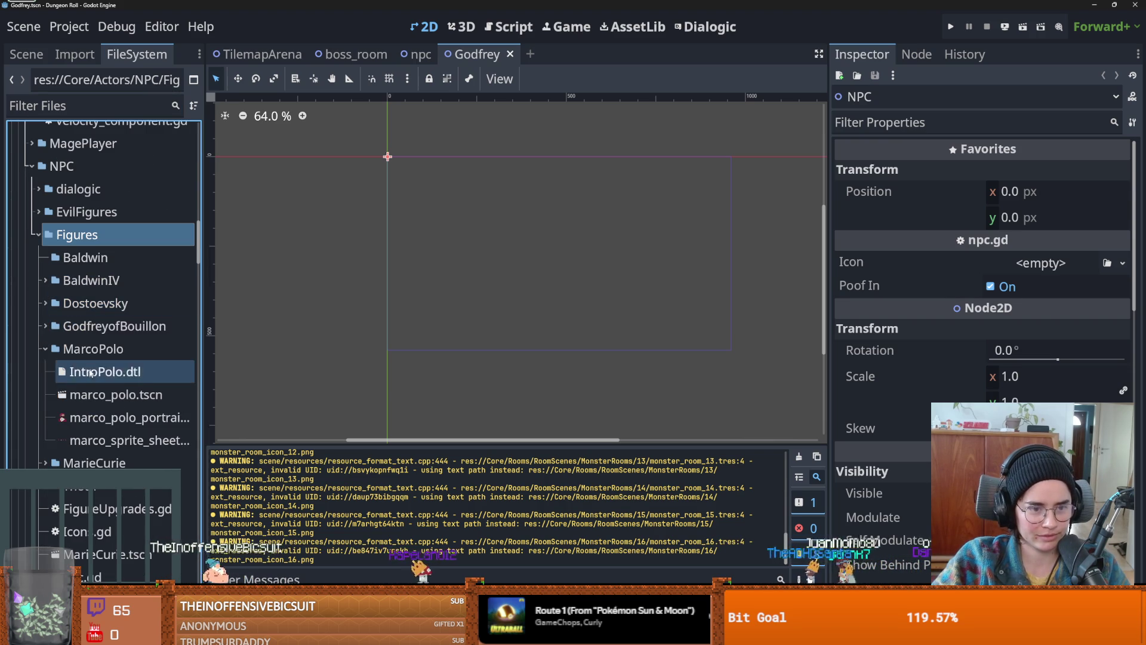
pyautogui.doubleClick(98, 325)
# - Open the GodfreyofBouillon folder in a terminal, then in File Explorer
pyautogui.rightClick(97, 325)
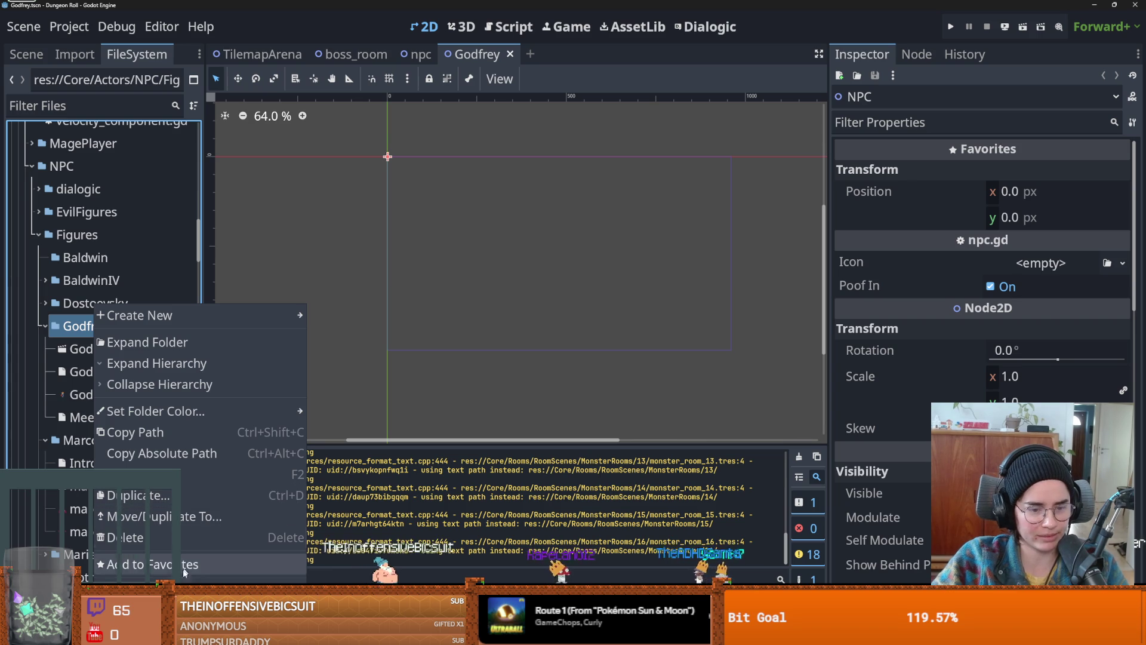
pyautogui.click(149, 613)
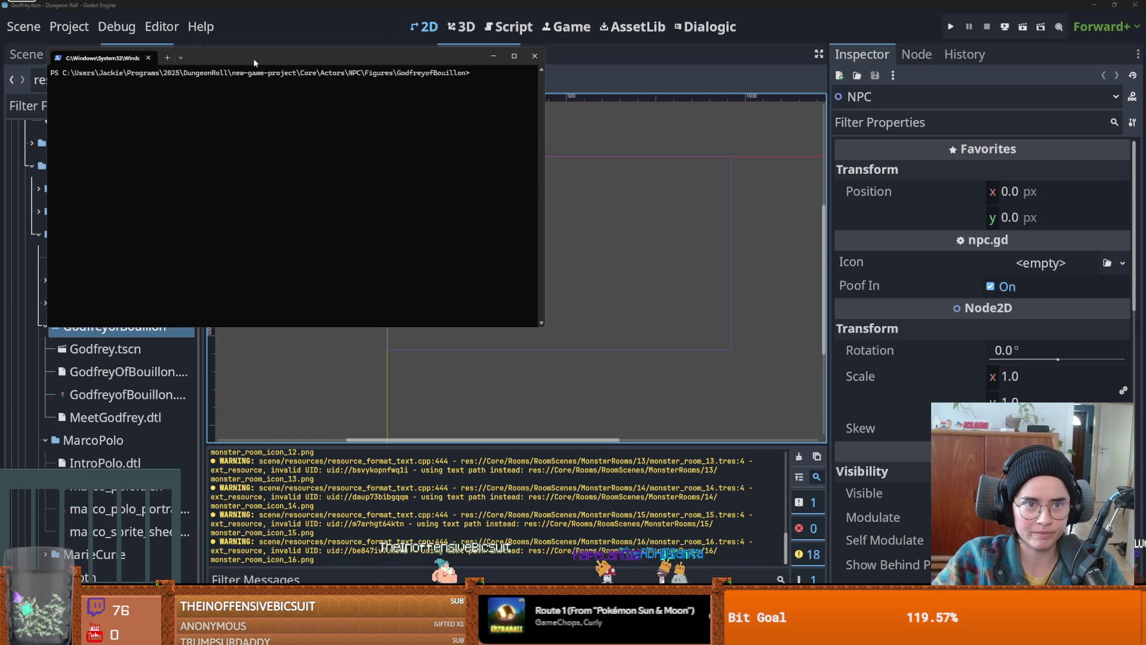
pyautogui.rightClick(129, 325)
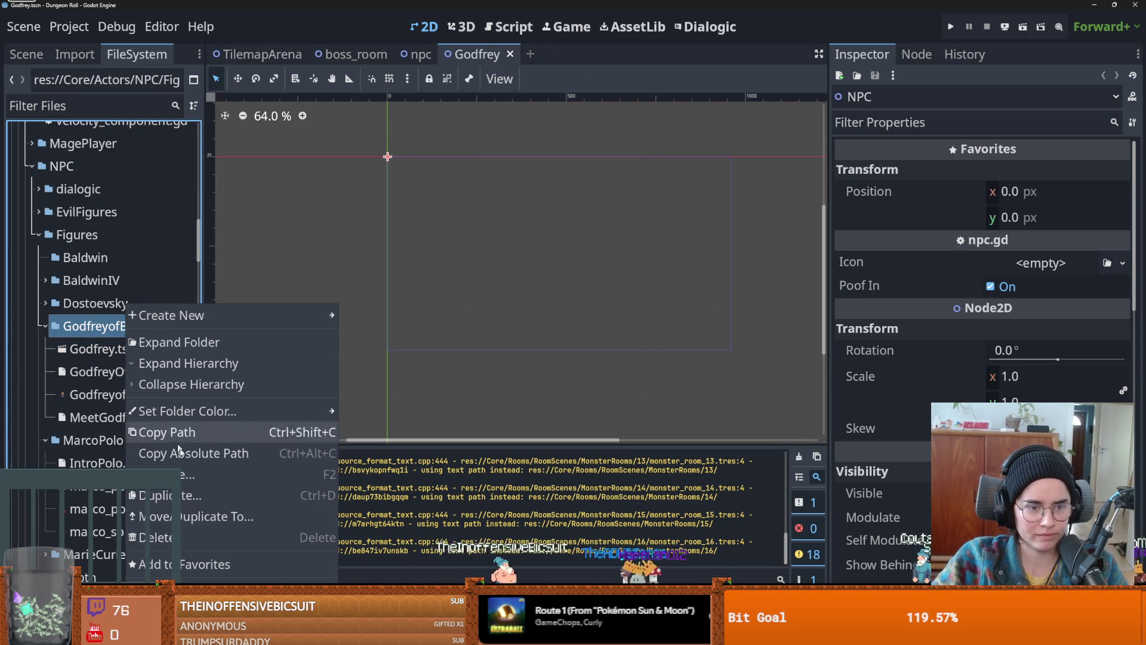
pyautogui.click(150, 597)
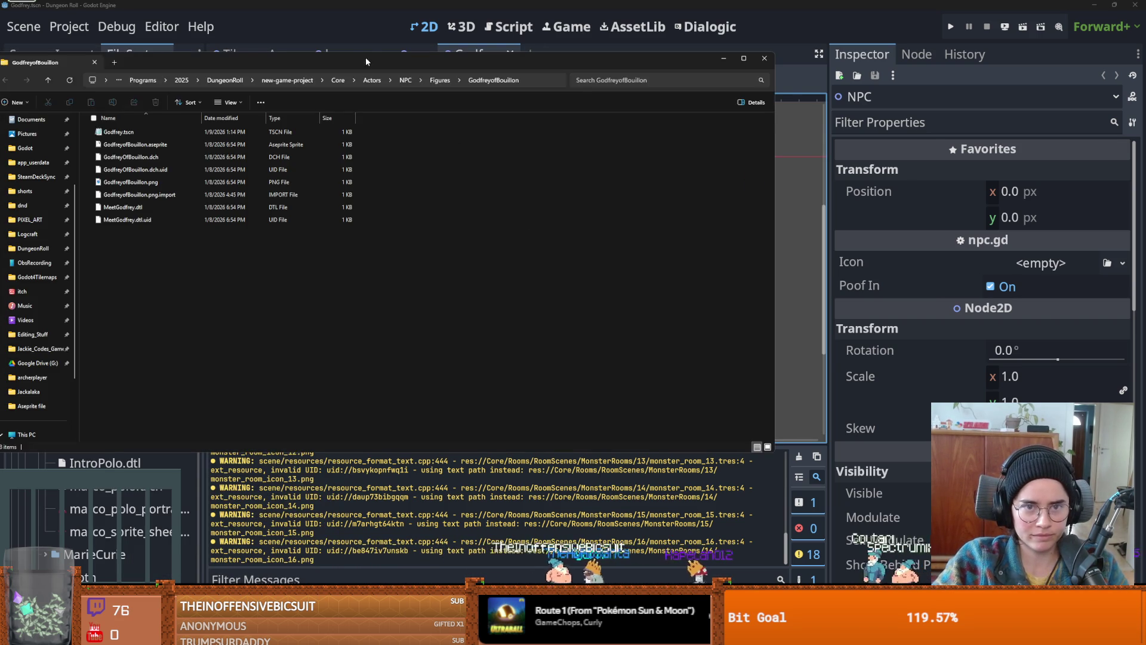
# - Center the GodfreyofBouillon Explorer window, then return to Godot with the sprite files added
pyautogui.moveTo(365, 57); pyautogui.dragTo(539, 109)
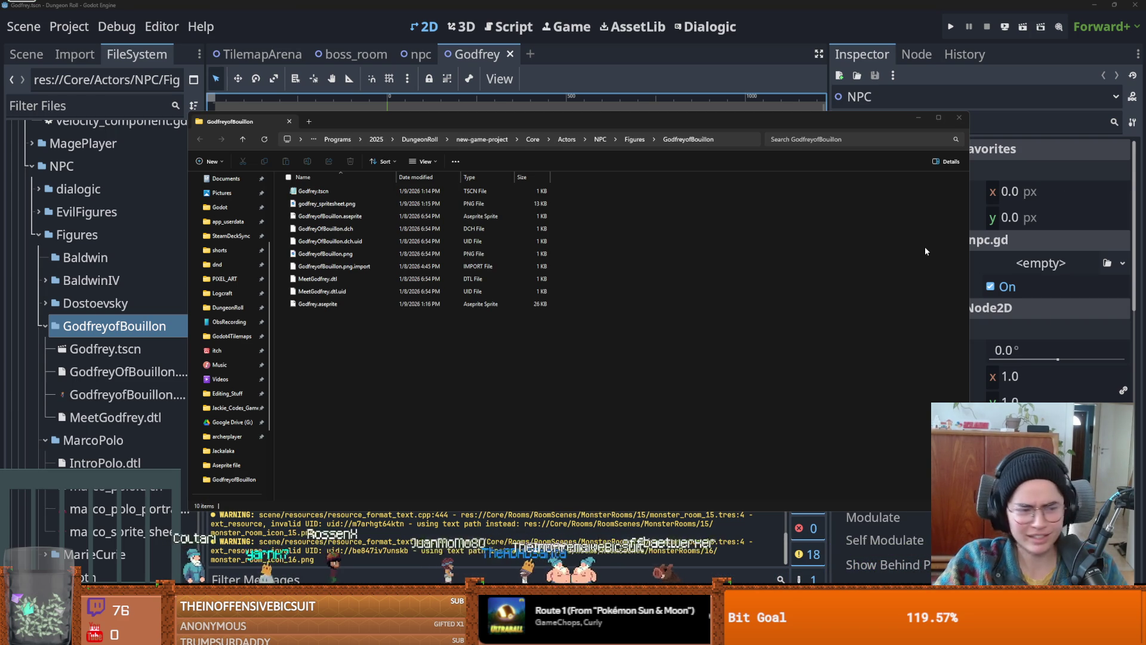
pyautogui.click(1016, 106)
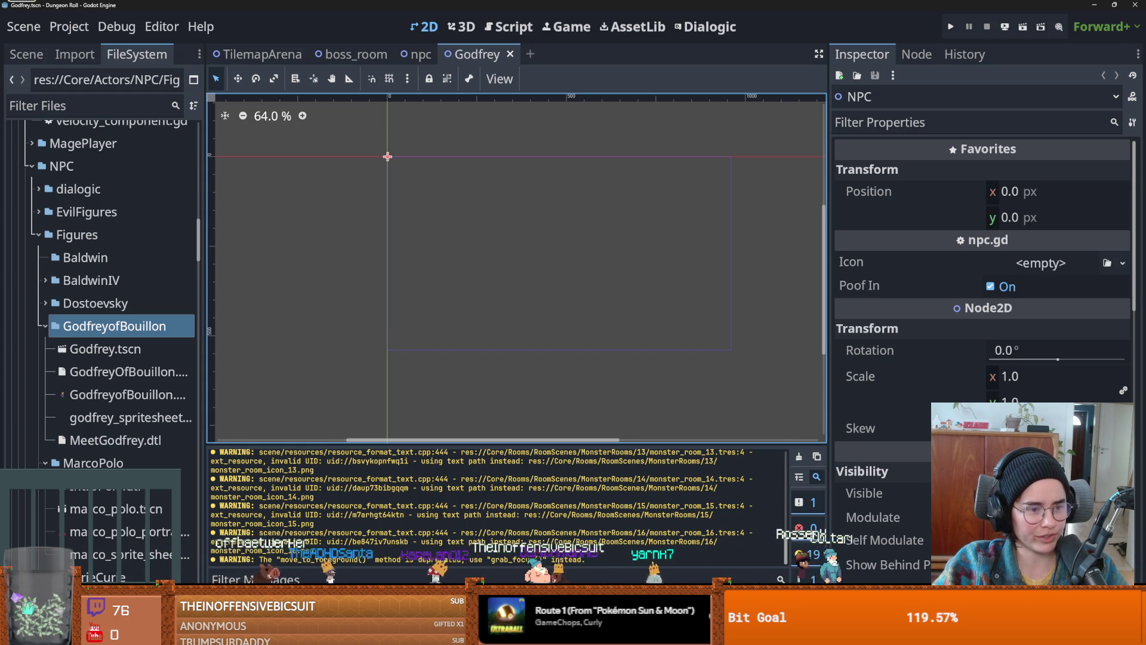
# - Select Godfrey.tscn in the FileSystem and save the Godfrey scene
pyautogui.hotkey('ctrl', 's')
pyautogui.scroll(2, 442, 292)
pyautogui.scroll(3, 411, 246)
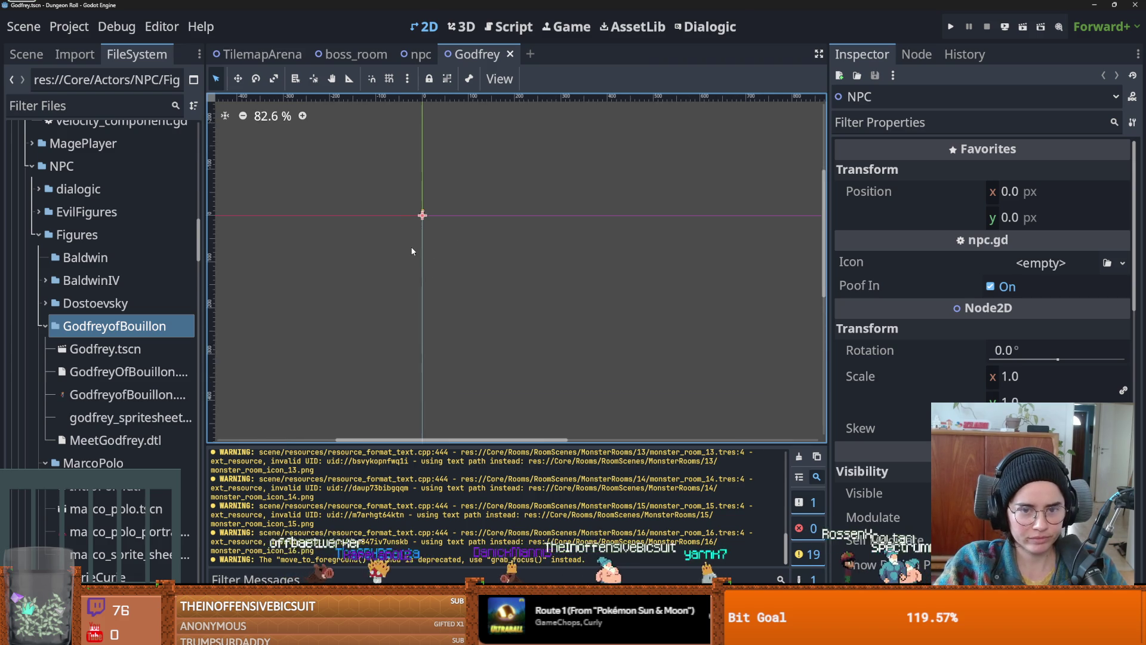
pyautogui.click(112, 352)
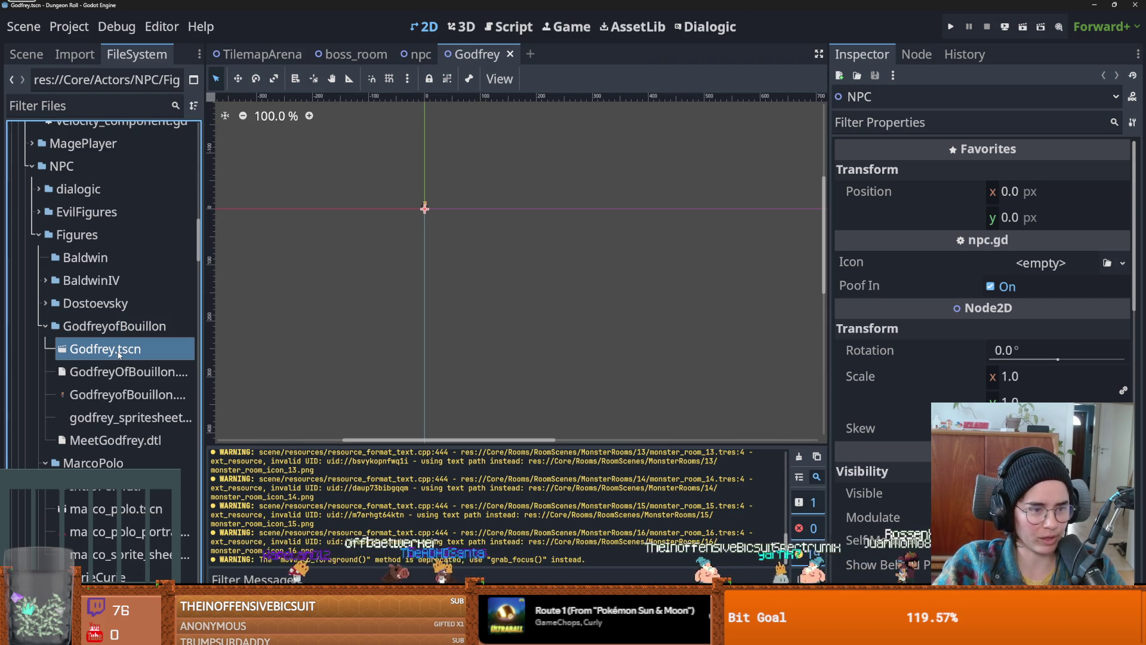
pyautogui.scroll(1, 291, 306)
pyautogui.hotkey('ctrl', 's')
pyautogui.rightClick(343, 216)
pyautogui.click(358, 153)
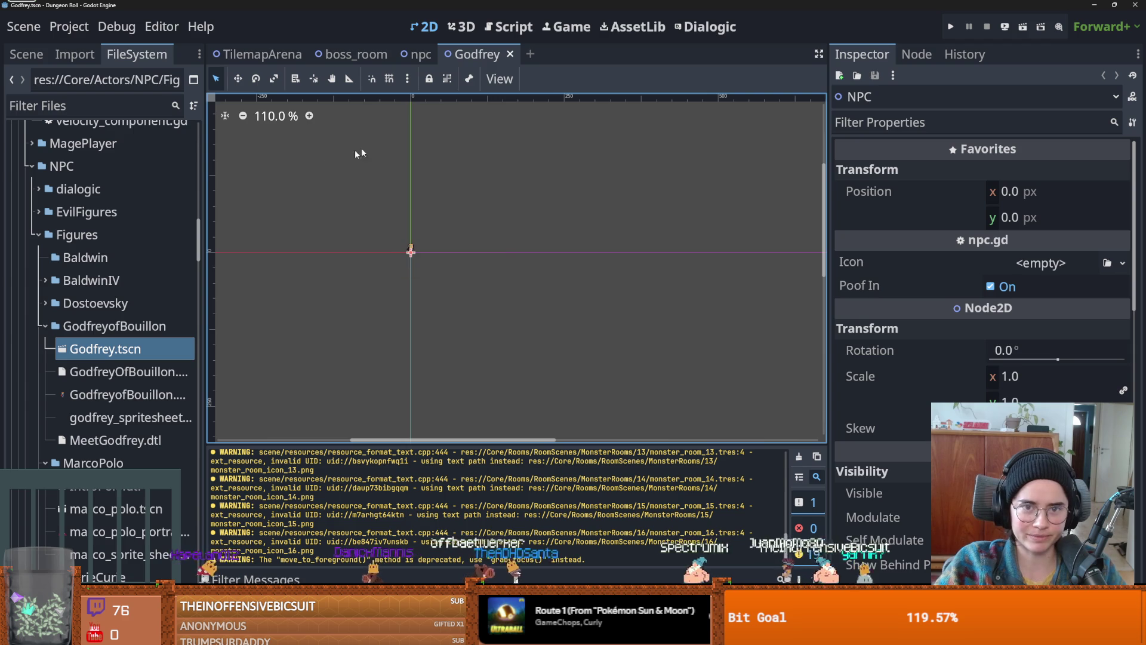
pyautogui.scroll(10, 394, 244)
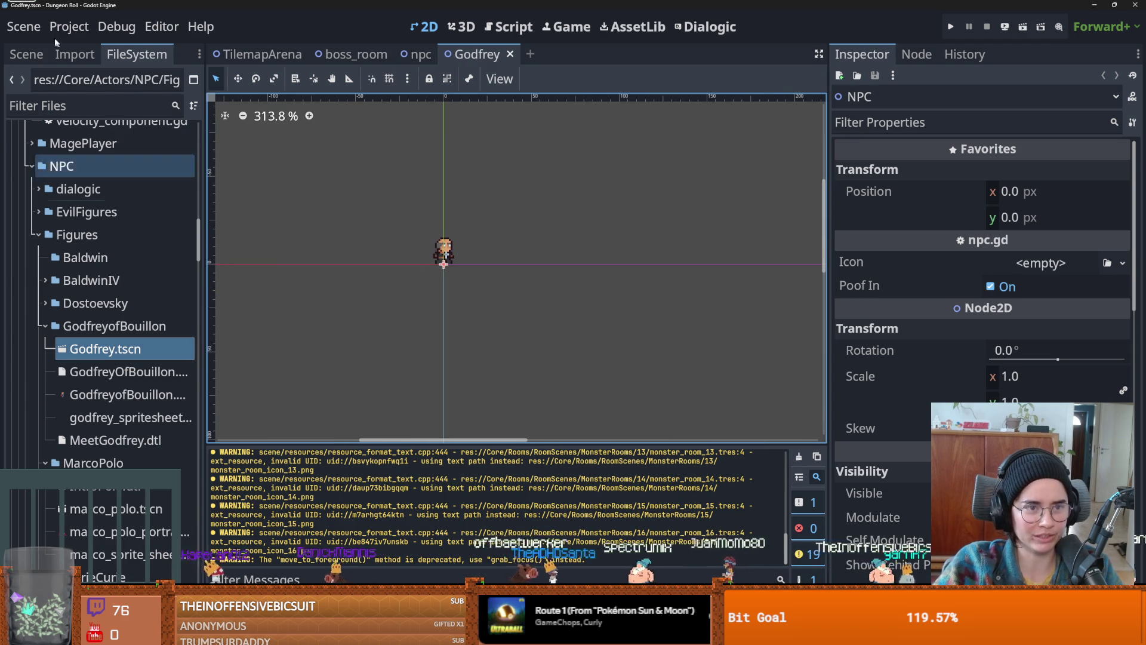
# - Select Godfrey's AnimatedSprite2D node and open its Sprite Frames options
pyautogui.click(27, 54)
pyautogui.click(84, 131)
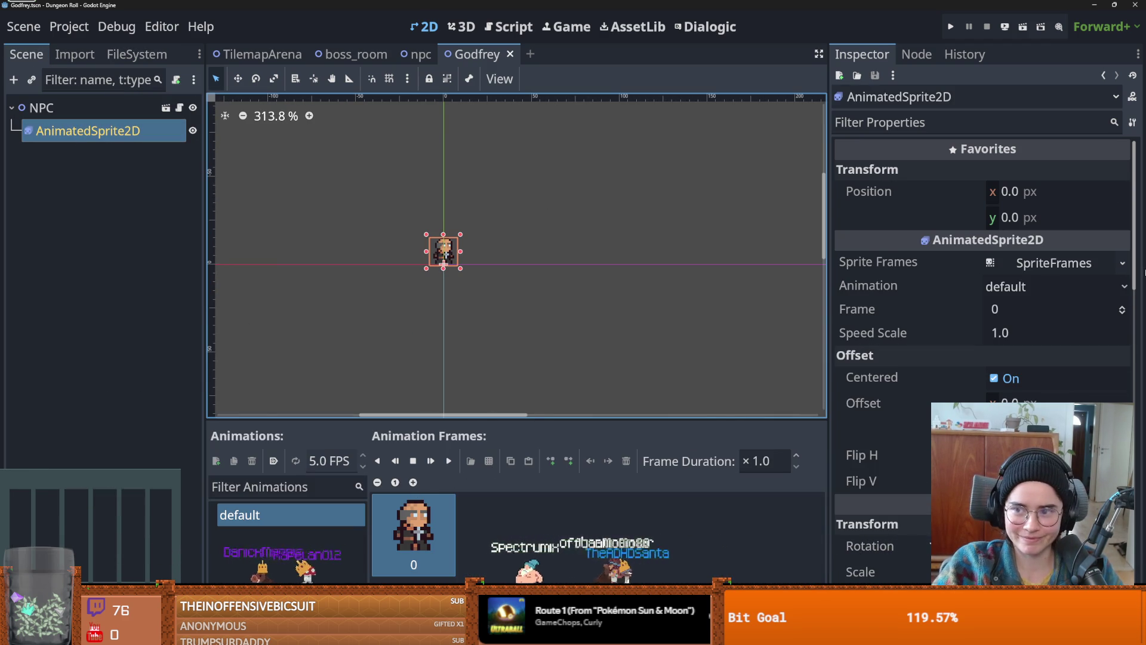
pyautogui.click(1123, 262)
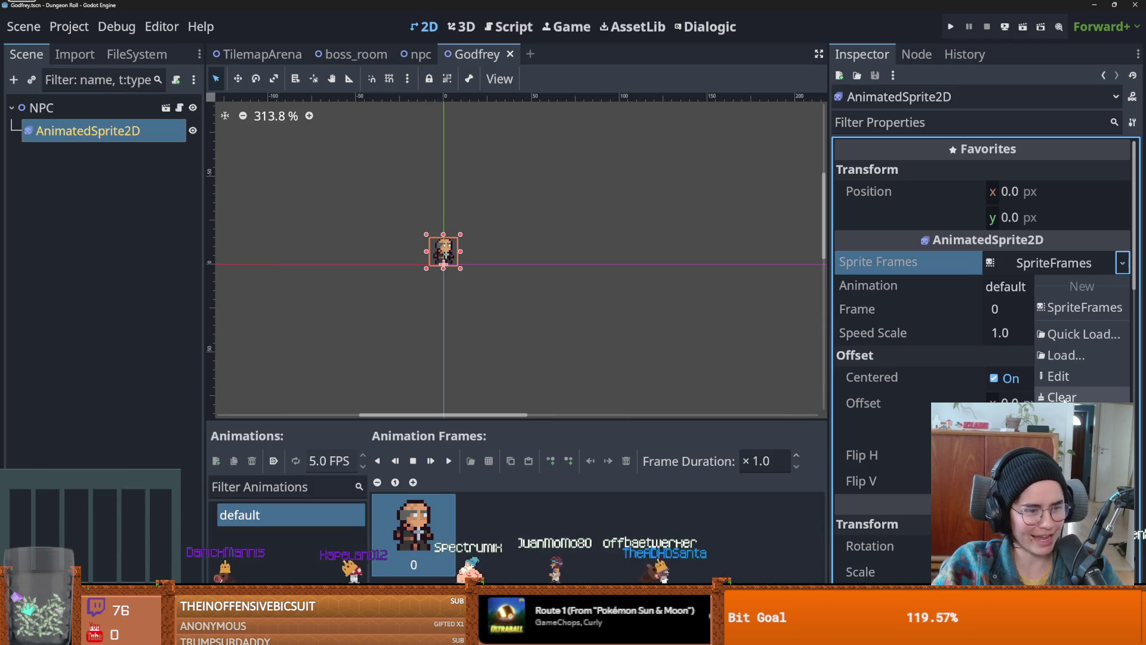
# - Edit Godfrey's SpriteFrames, delete the default animation's only frame, and add frames from a sprite sheet
pyautogui.click(1068, 421)
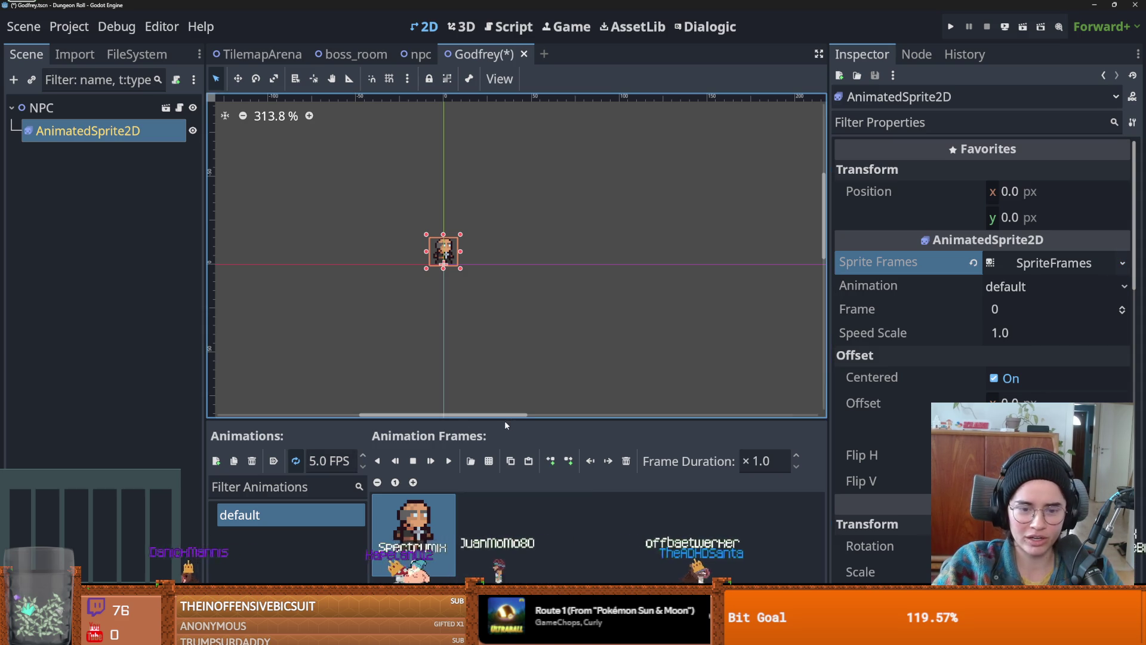
pyautogui.click(627, 461)
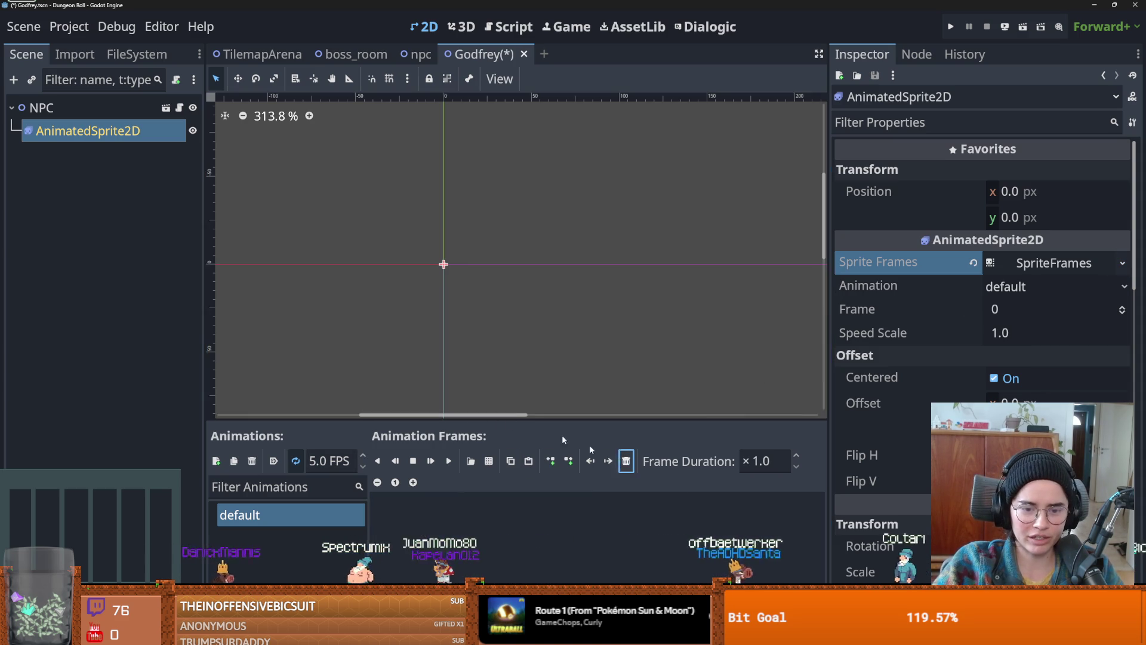
pyautogui.click(489, 460)
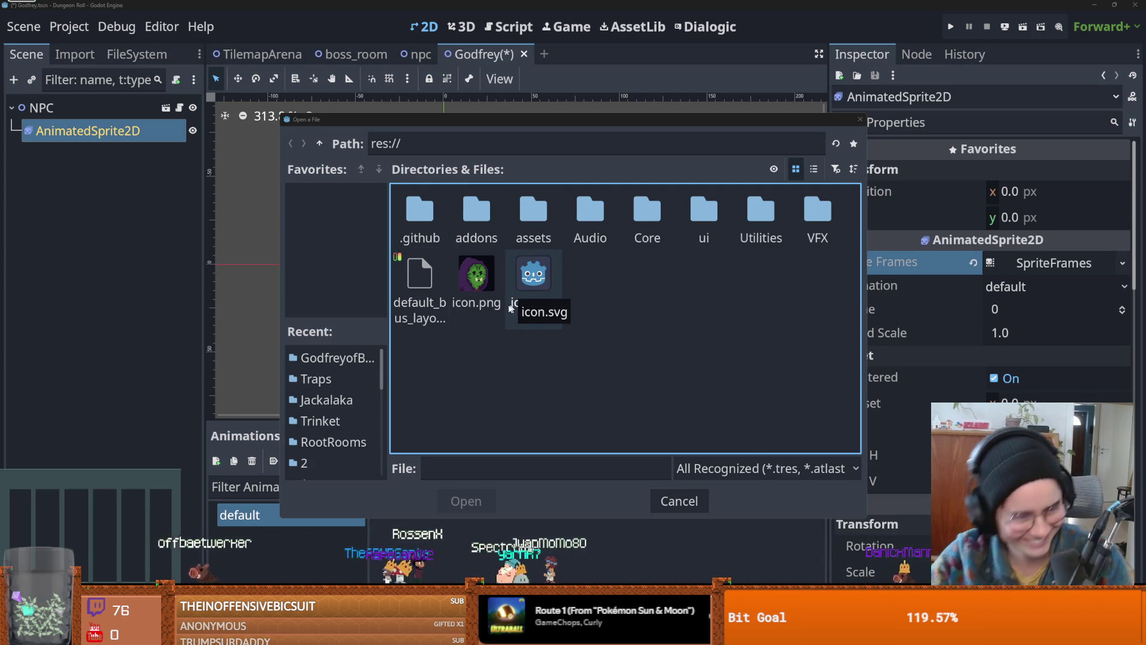
# - Open the assets folder in the sprite-sheet file picker, then switch over to Firefox
pyautogui.doubleClick(533, 215)
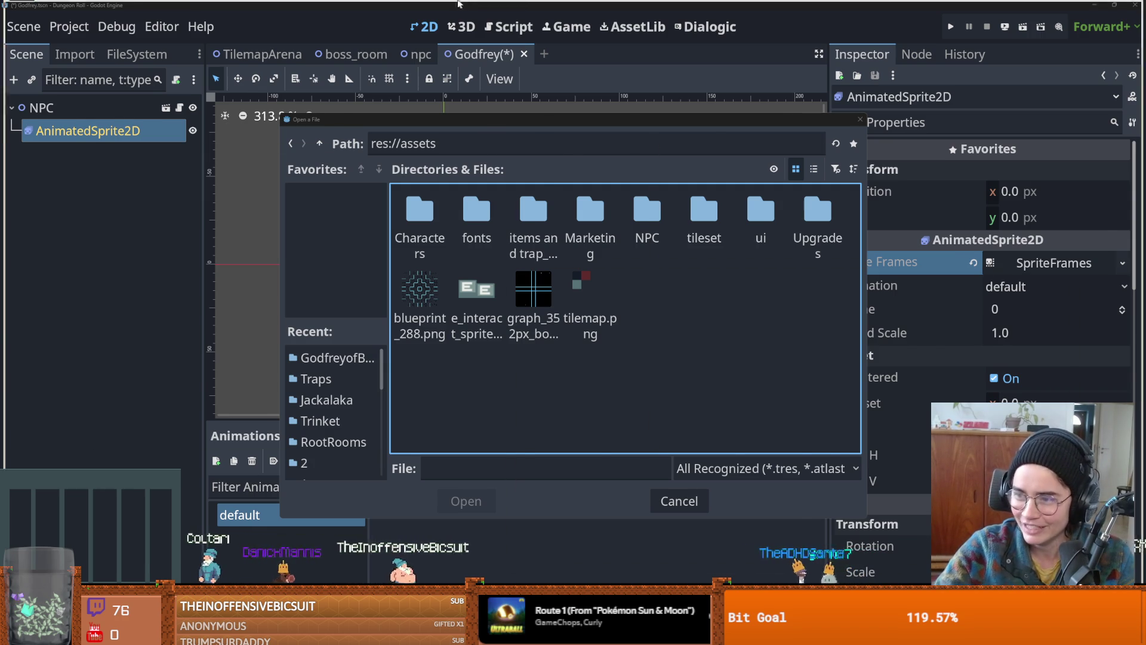
pyautogui.hotkey('alt', 'Tab')
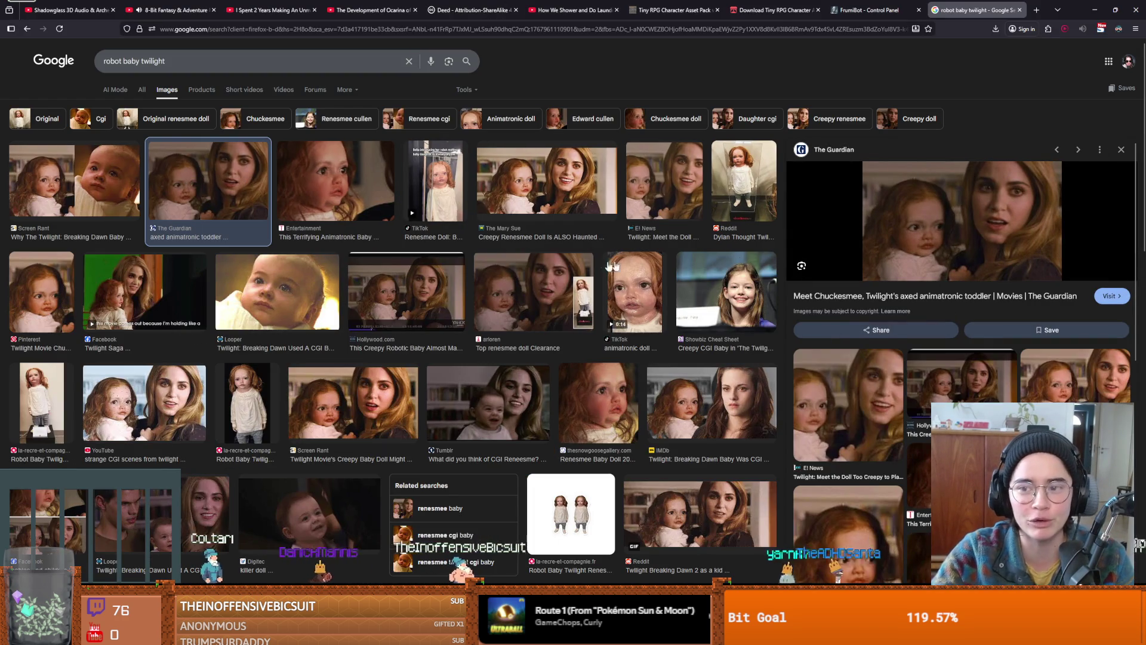
# - Preview the animatronic doll and Renesmee Baby Doll results in Google Images
pyautogui.click(622, 298)
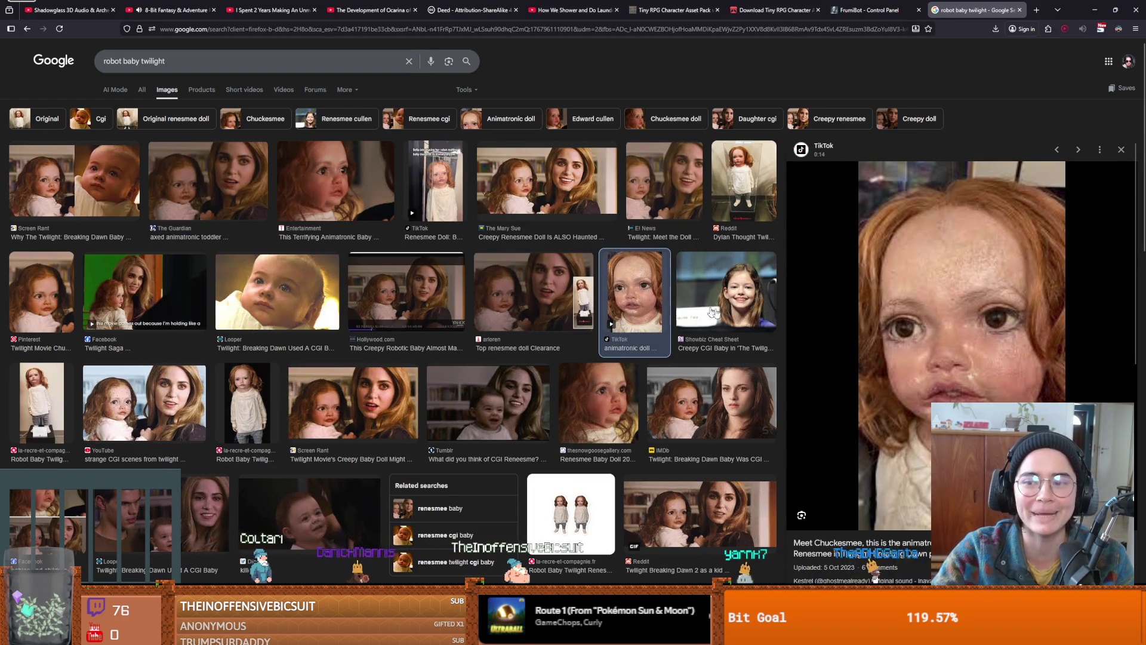
pyautogui.click(572, 406)
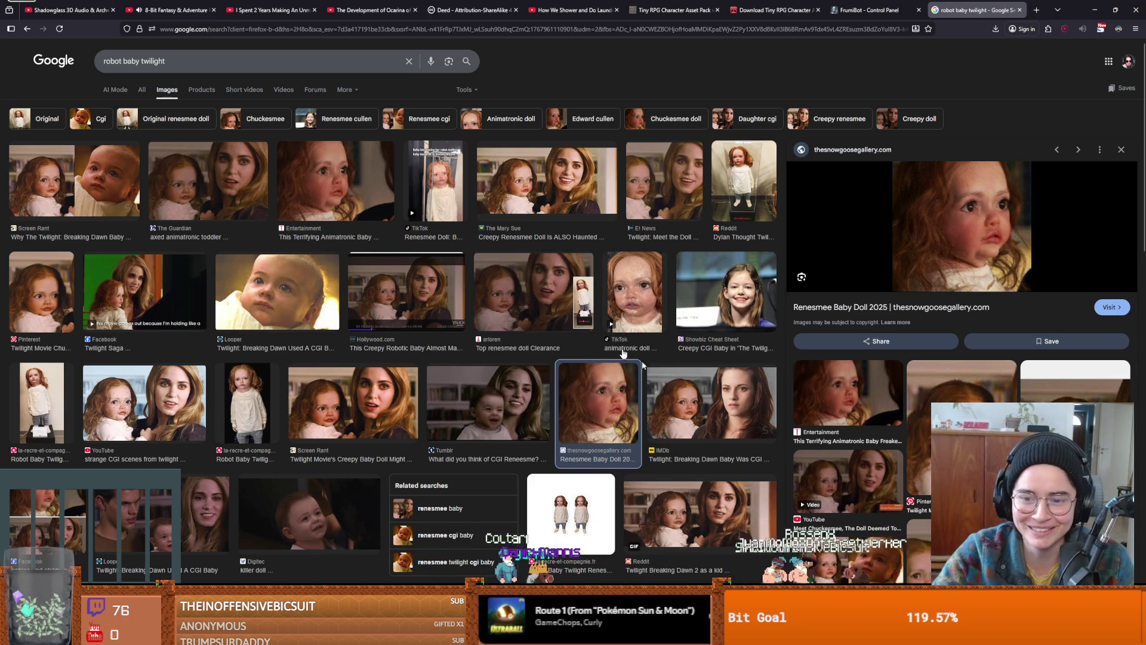
pyautogui.scroll(-3, 704, 400)
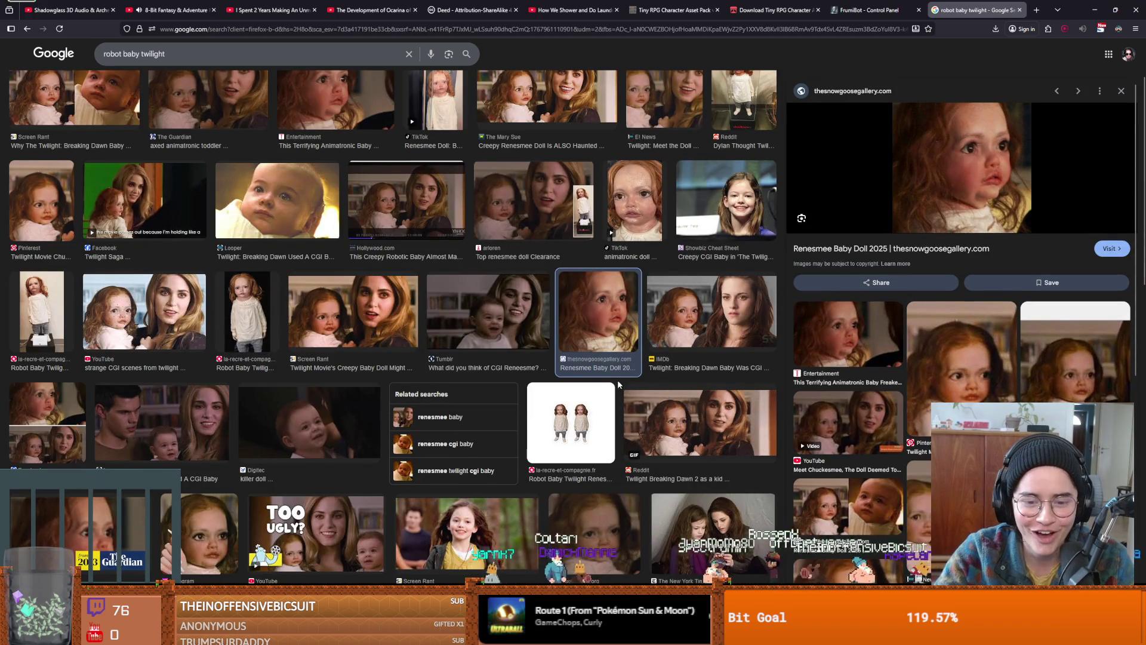
pyautogui.scroll(2, 407, 343)
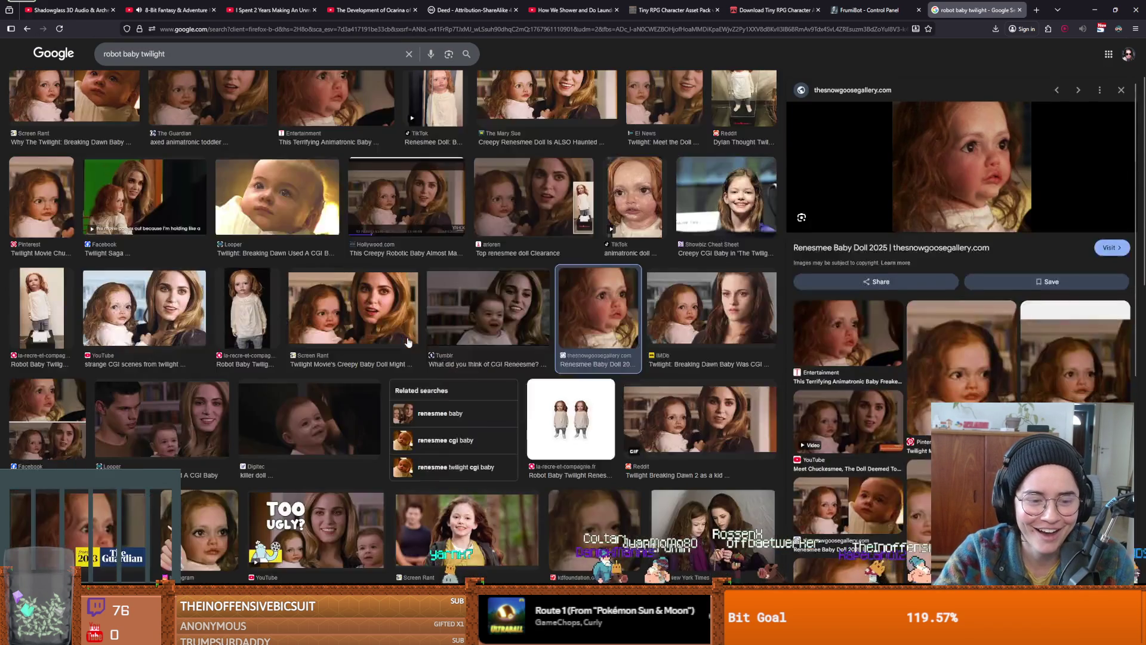
pyautogui.scroll(2, 399, 338)
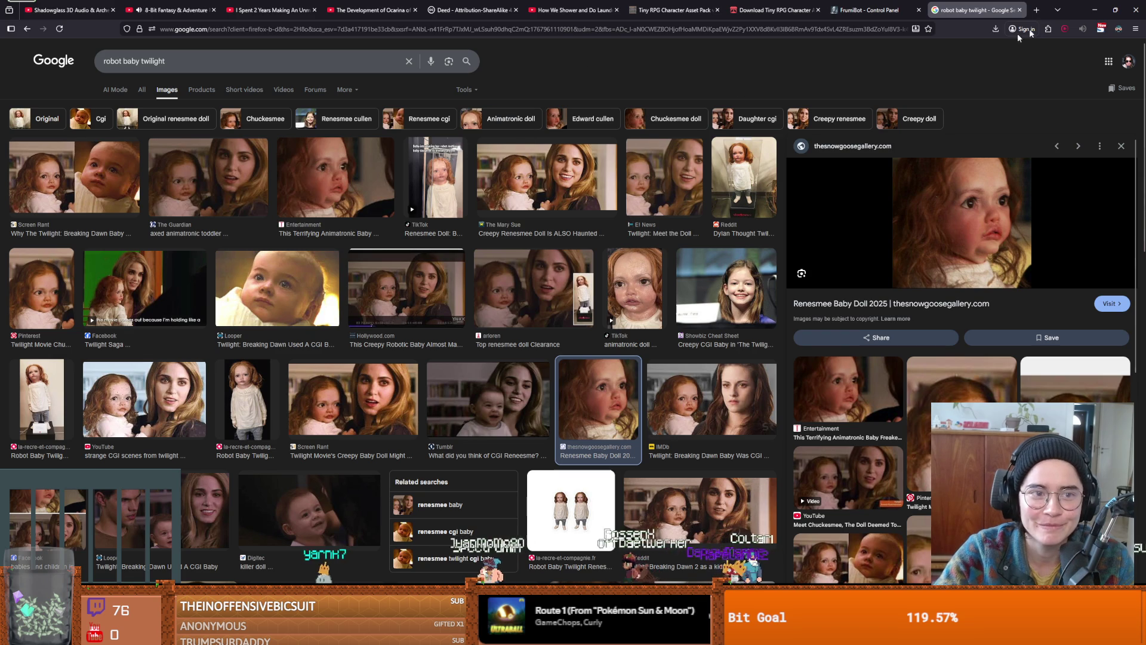
# - Change the search to 'baby twilight', preview a few results, then minimize Firefox
pyautogui.doubleClick(112, 61)
pyautogui.press('BackSpace')
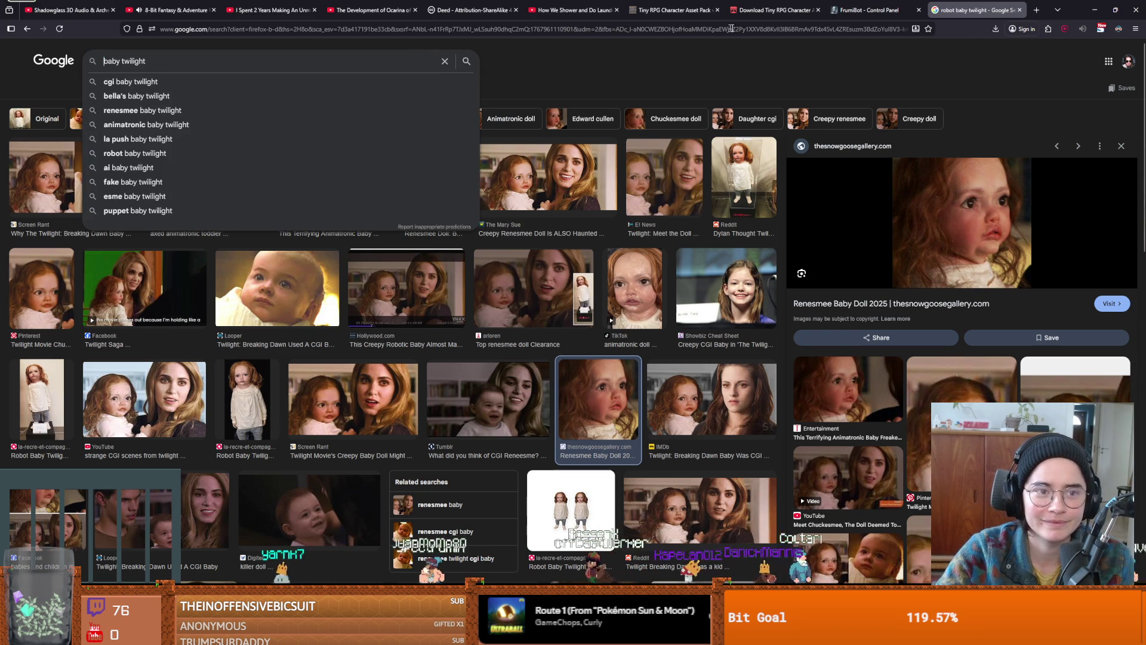
pyautogui.click(1094, 10)
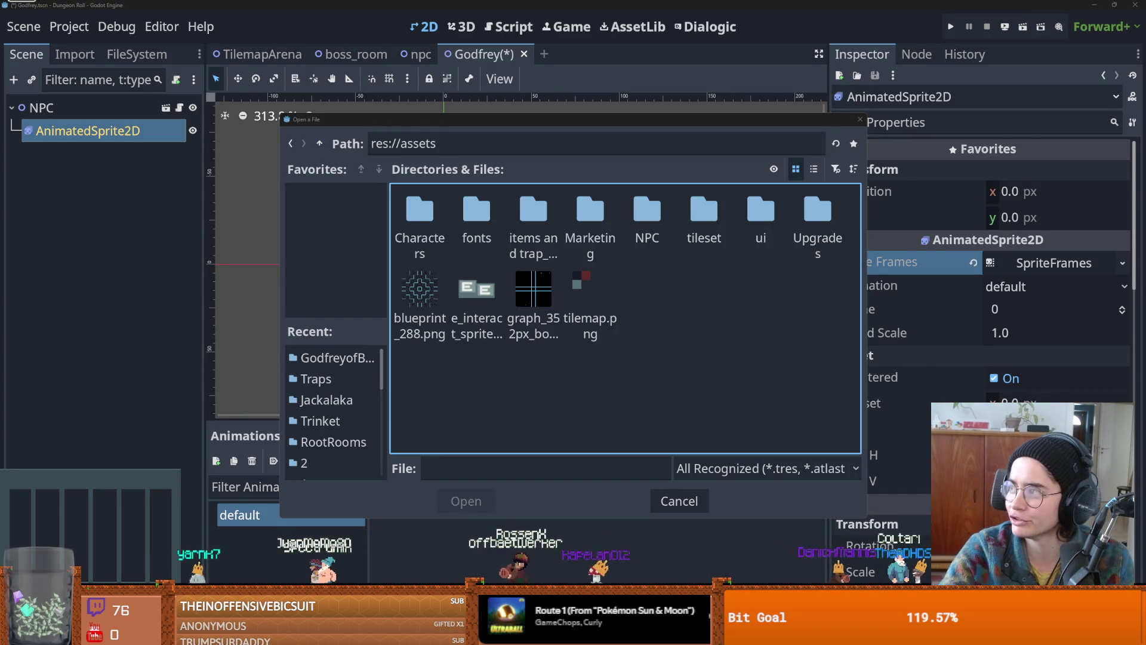
pyautogui.hotkey('alt', 'Tab')
pyautogui.click(480, 180)
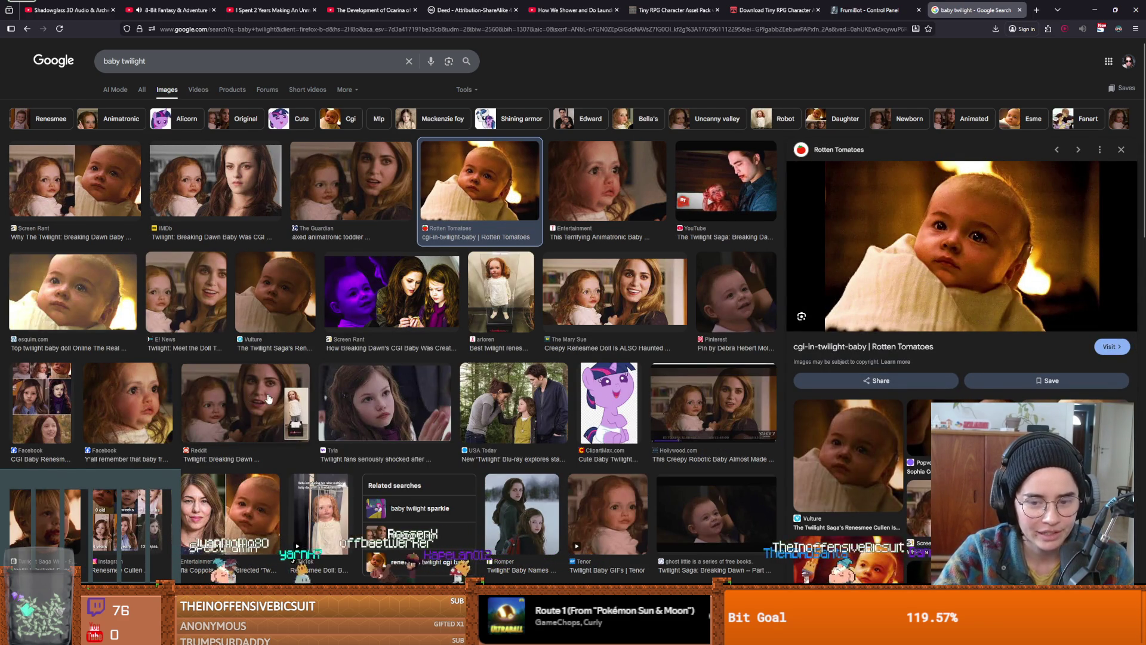
pyautogui.scroll(-3, 268, 399)
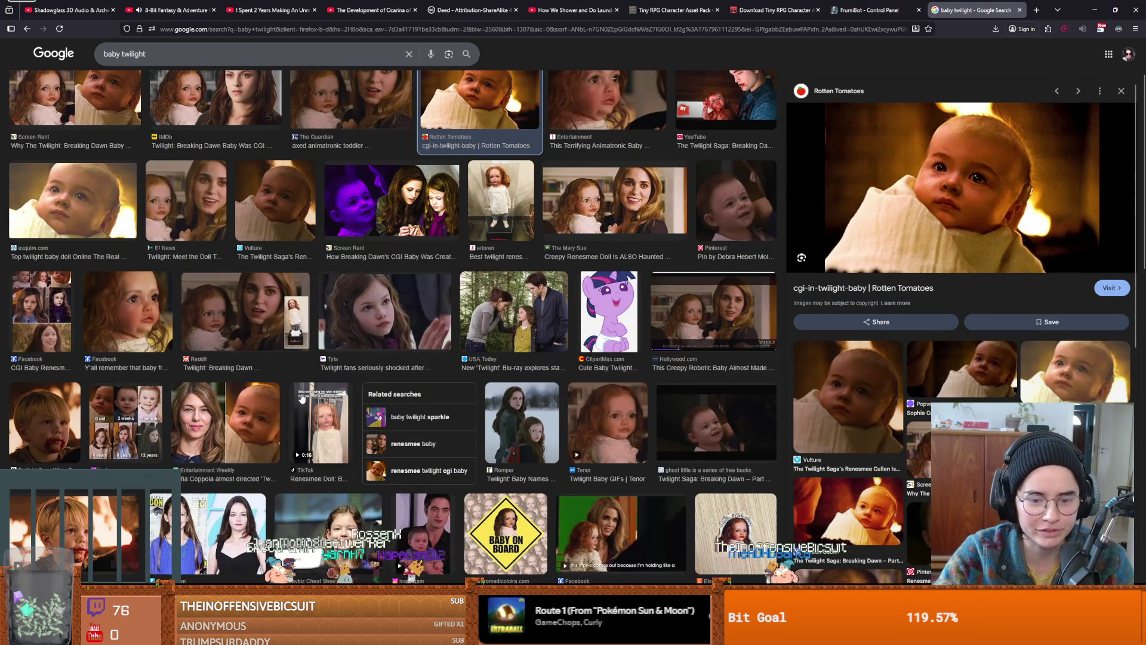
pyautogui.click(424, 528)
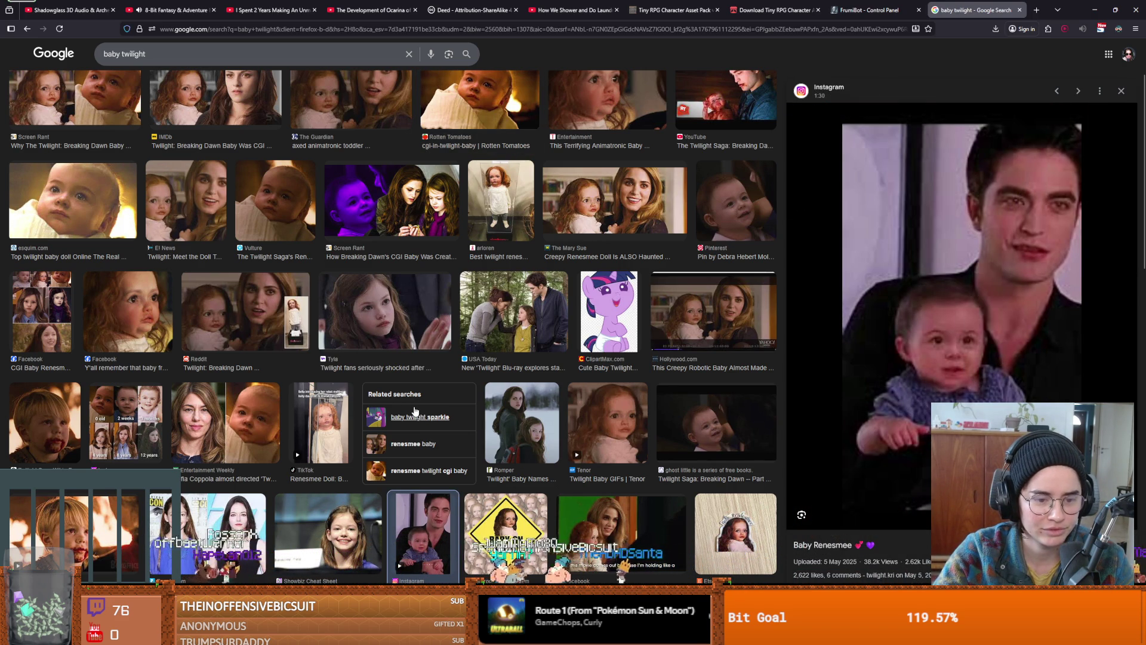
pyautogui.scroll(3, 415, 410)
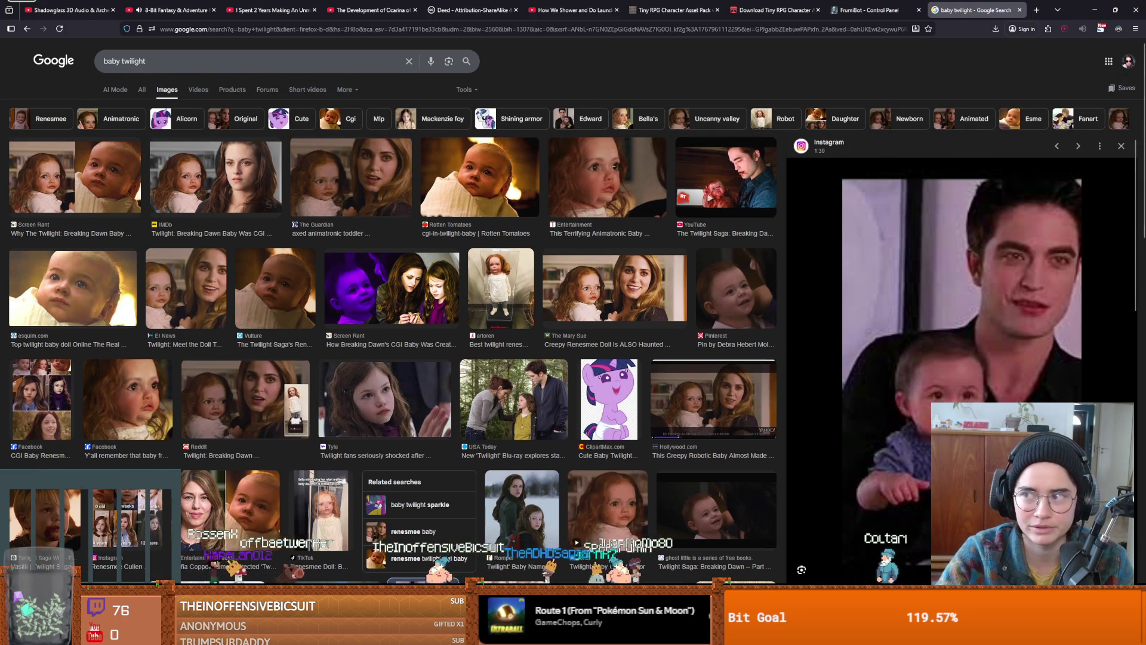
pyautogui.click(1095, 9)
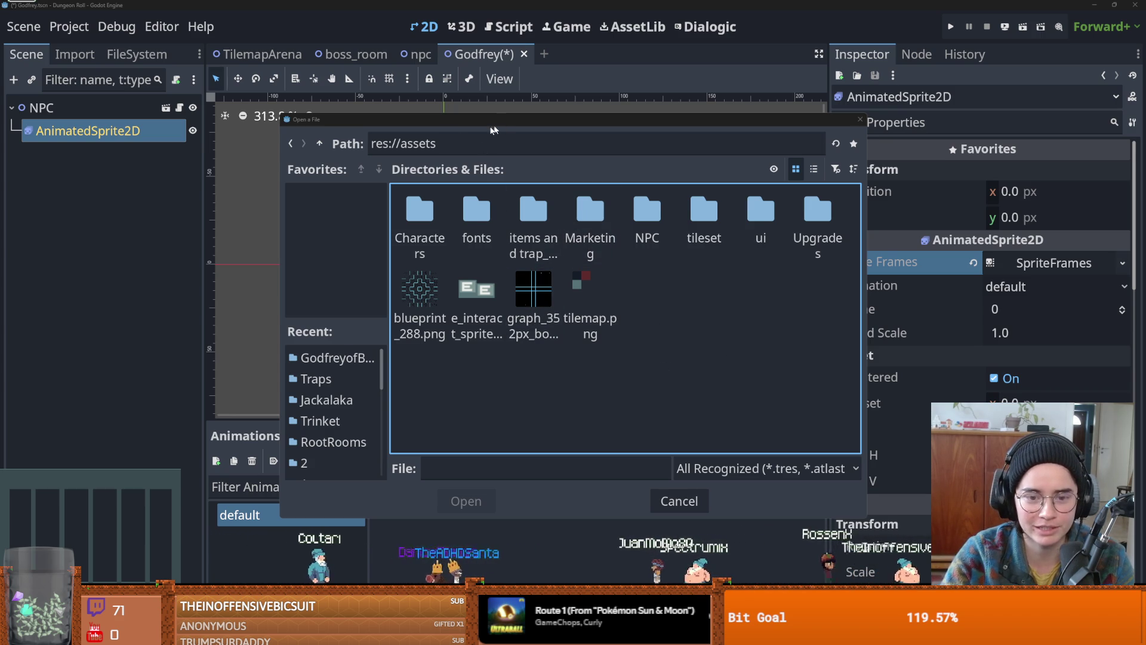
# - Browse to Core/Actors/NPC/Figures/GodfreyofBouillon and open godfrey_spritesheet.png as the frame source
pyautogui.moveTo(493, 129); pyautogui.dragTo(402, 136)
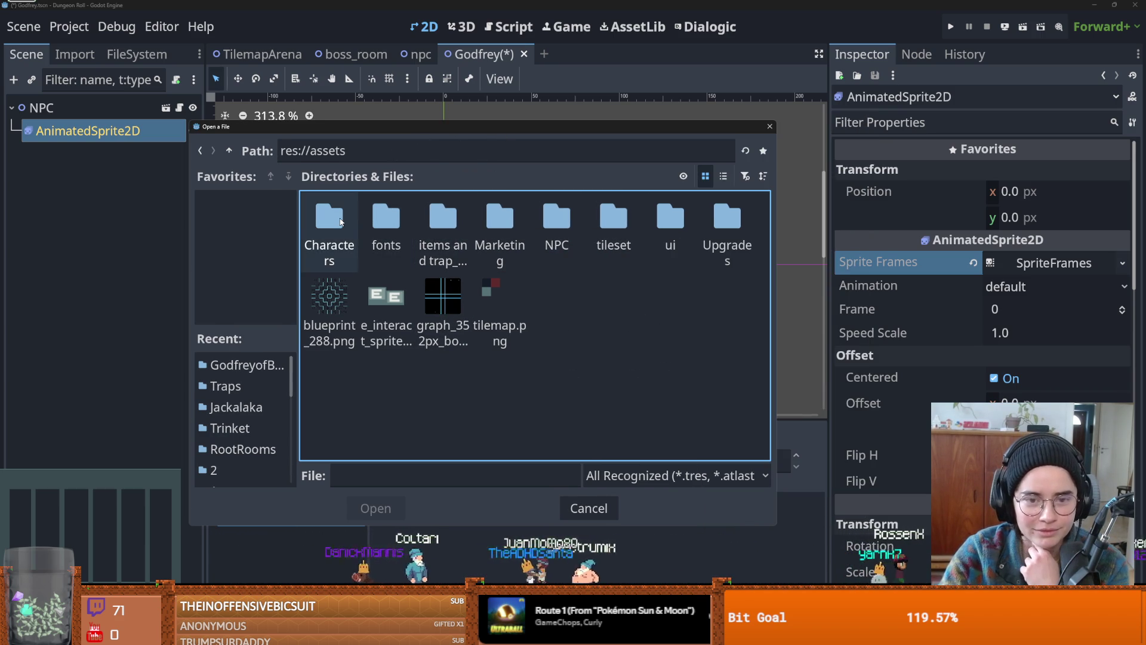
pyautogui.doubleClick(561, 227)
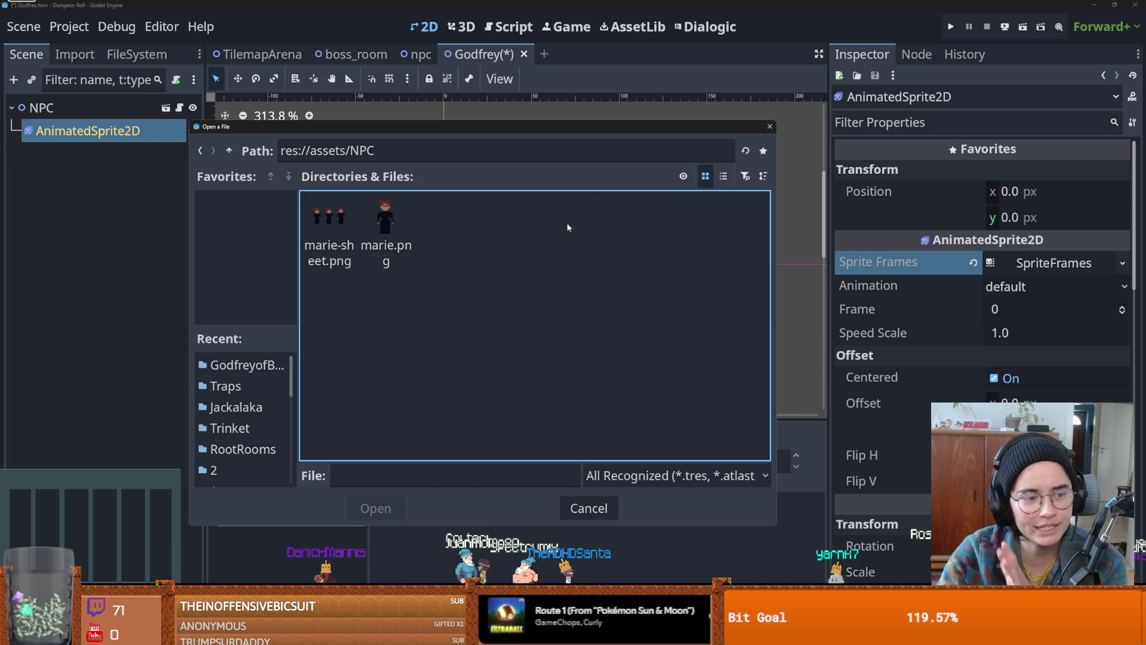
pyautogui.click(230, 151)
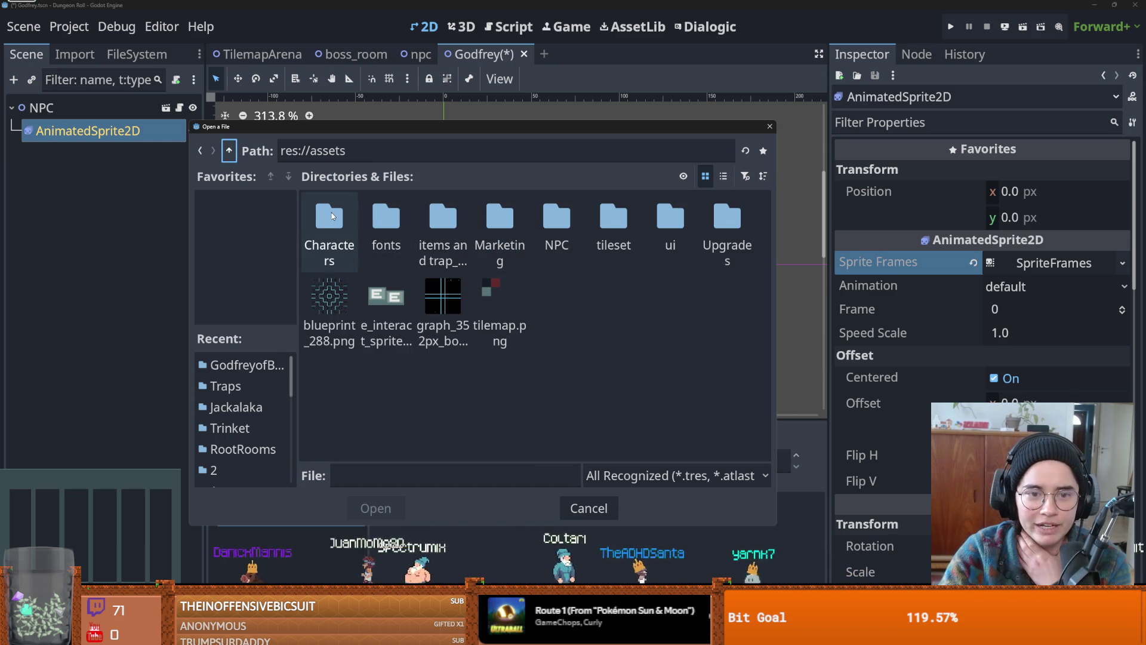
pyautogui.press('BackSpace')
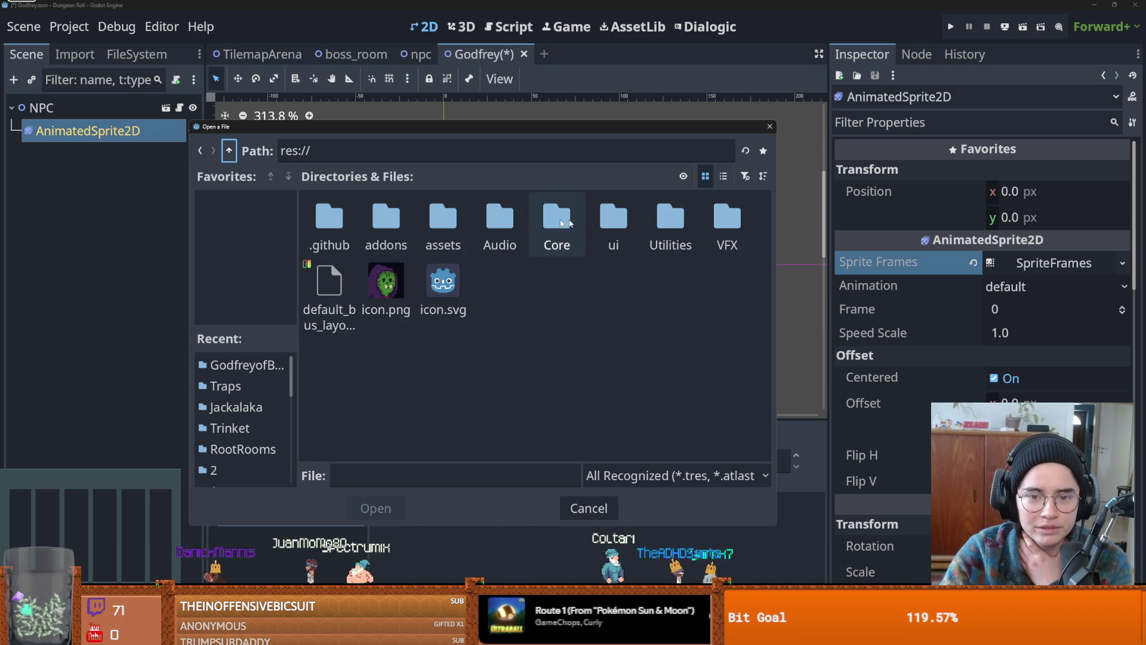
pyautogui.doubleClick(561, 223)
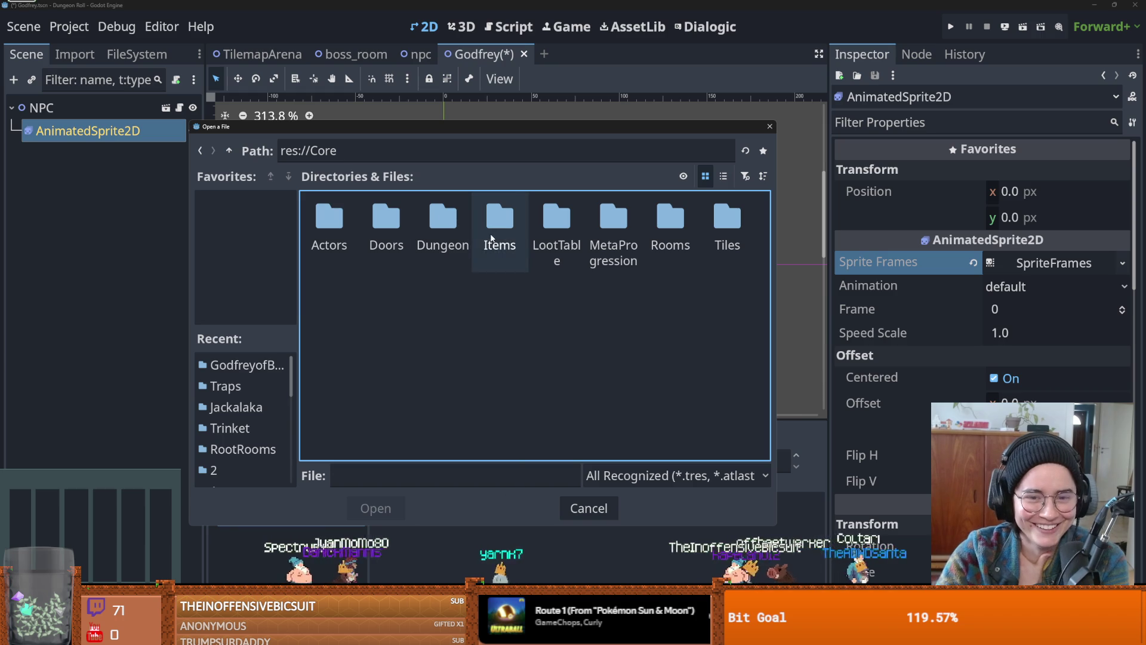
pyautogui.doubleClick(329, 218)
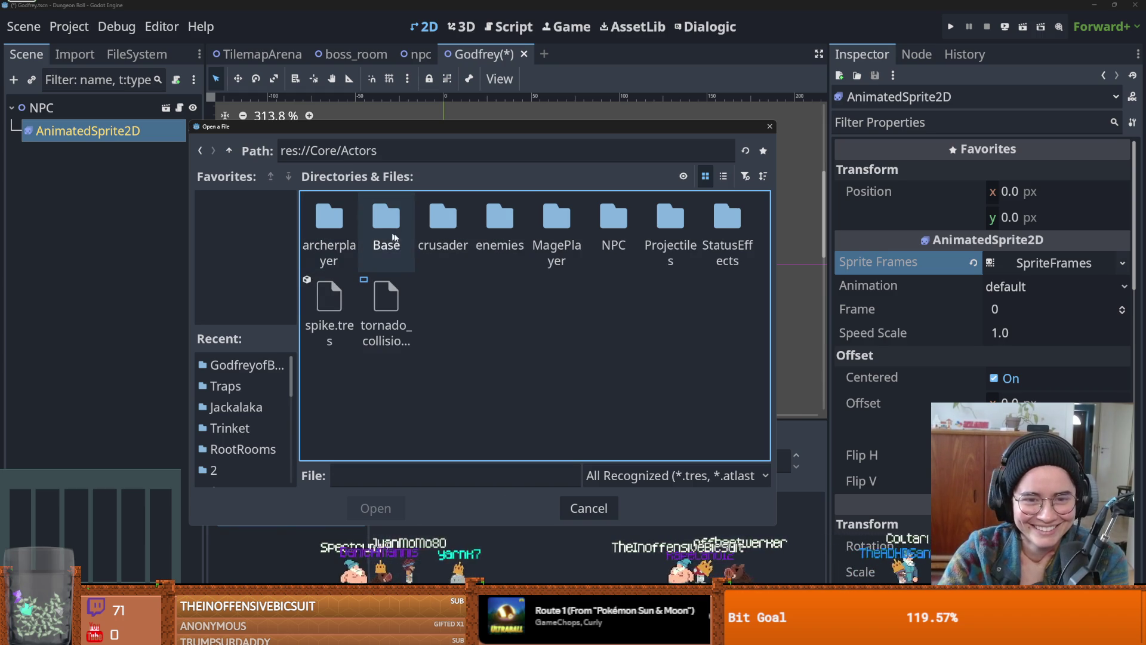
pyautogui.doubleClick(613, 218)
pyautogui.doubleClick(442, 218)
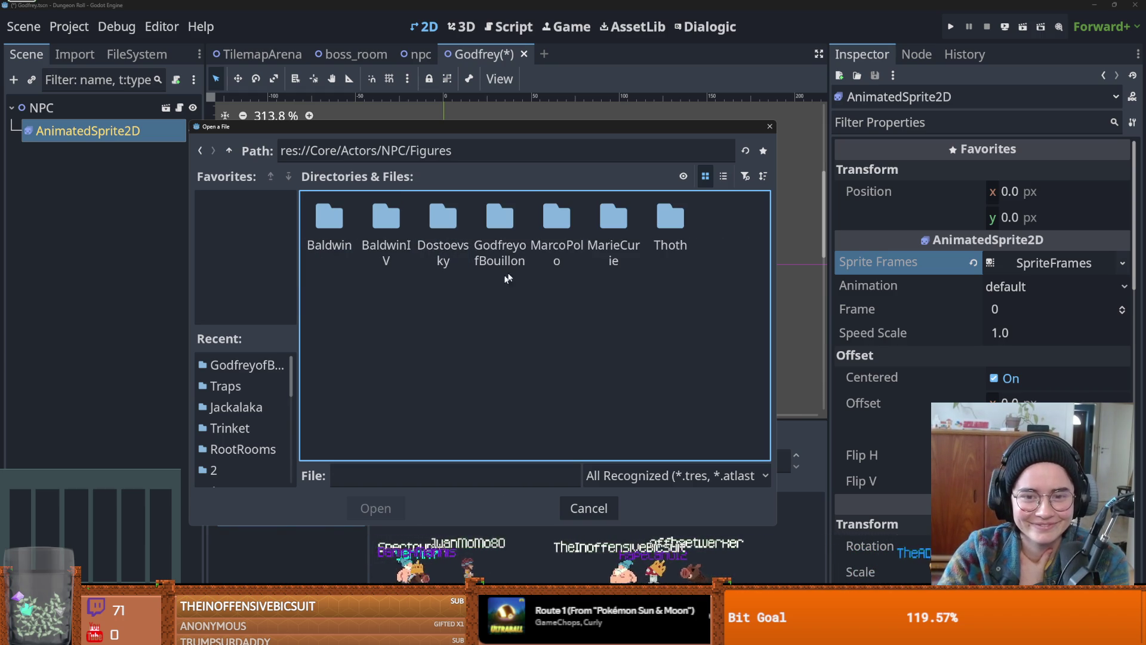
pyautogui.doubleClick(500, 224)
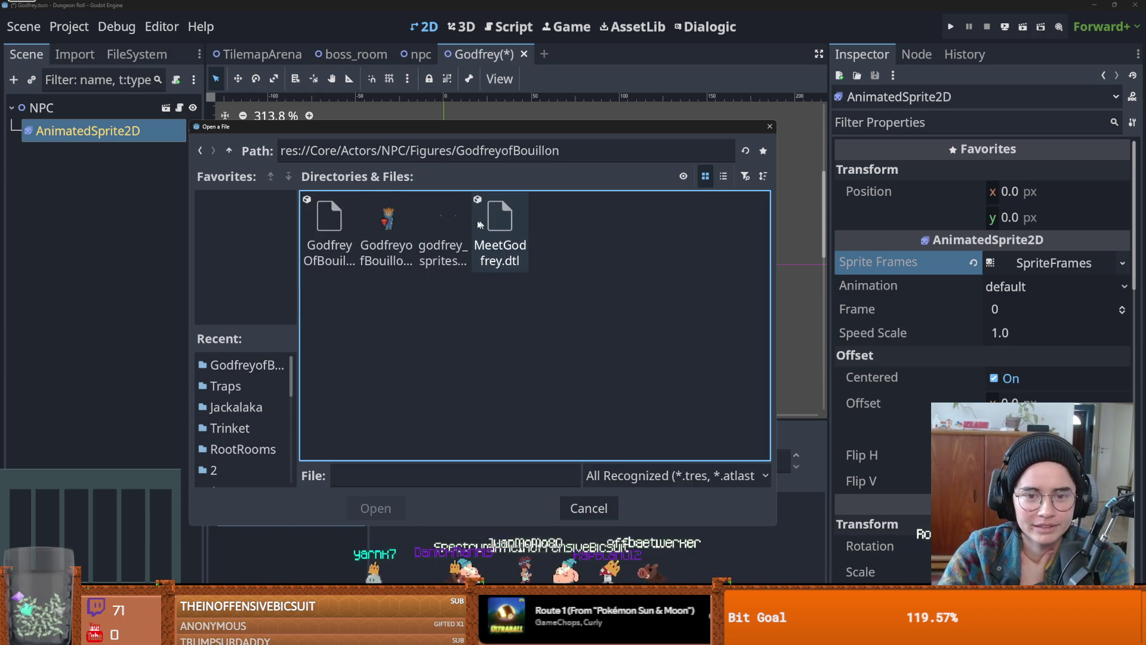
pyautogui.click(443, 222)
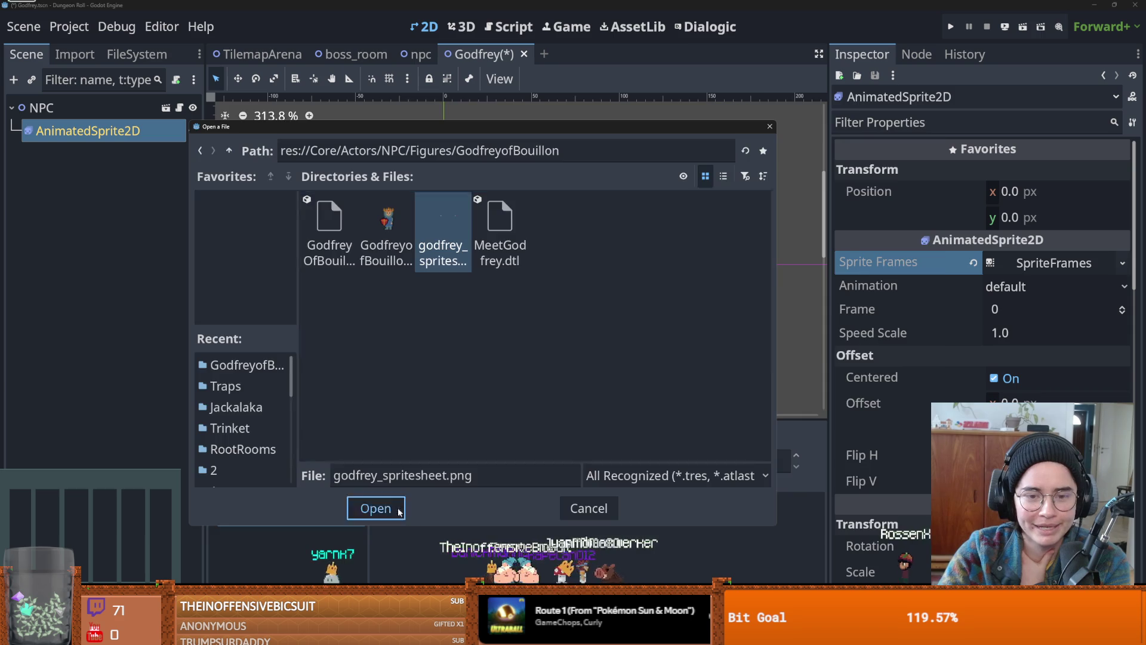
pyautogui.click(373, 508)
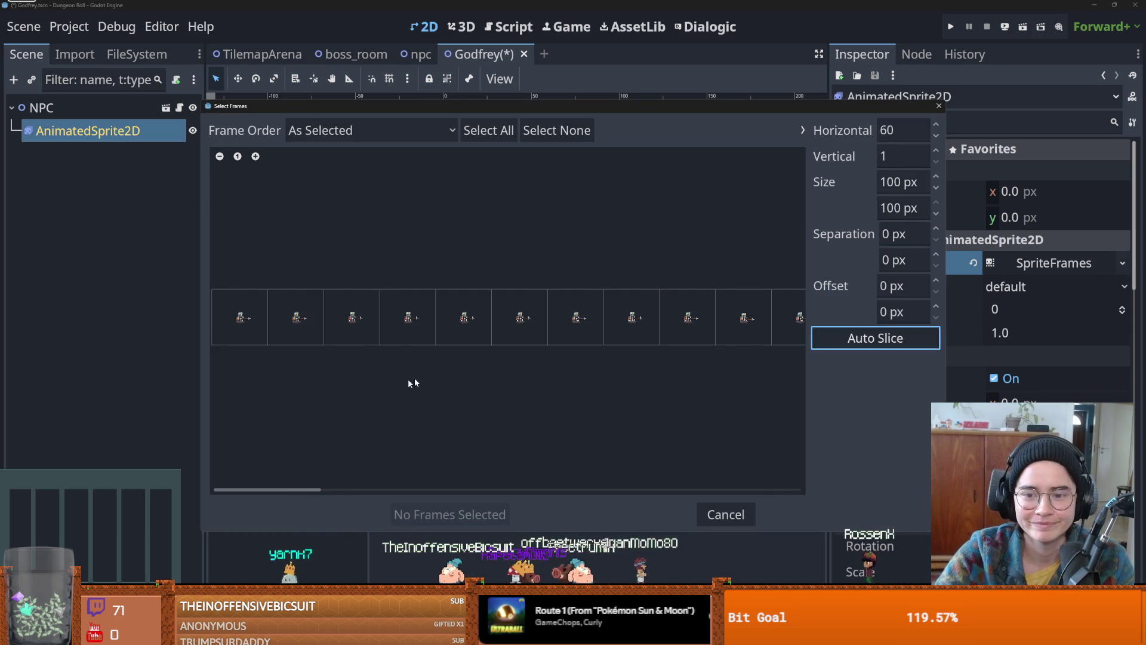
# - Select frames 0–5 of godfrey_spritesheet.png and add all six to the default animation
pyautogui.moveTo(326, 489)
pyautogui.mouseDown()
pyautogui.moveTo(313, 489)
pyautogui.moveTo(725, 496)
pyautogui.moveTo(228, 465)
pyautogui.mouseUp()
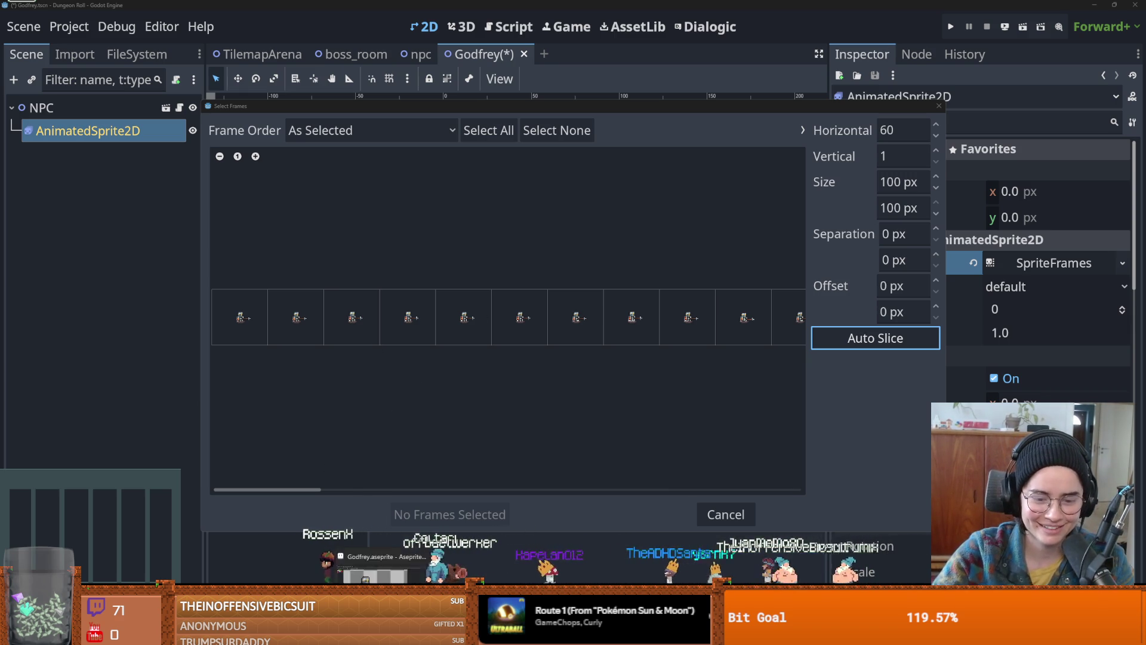
pyautogui.hotkey('alt', 'Tab')
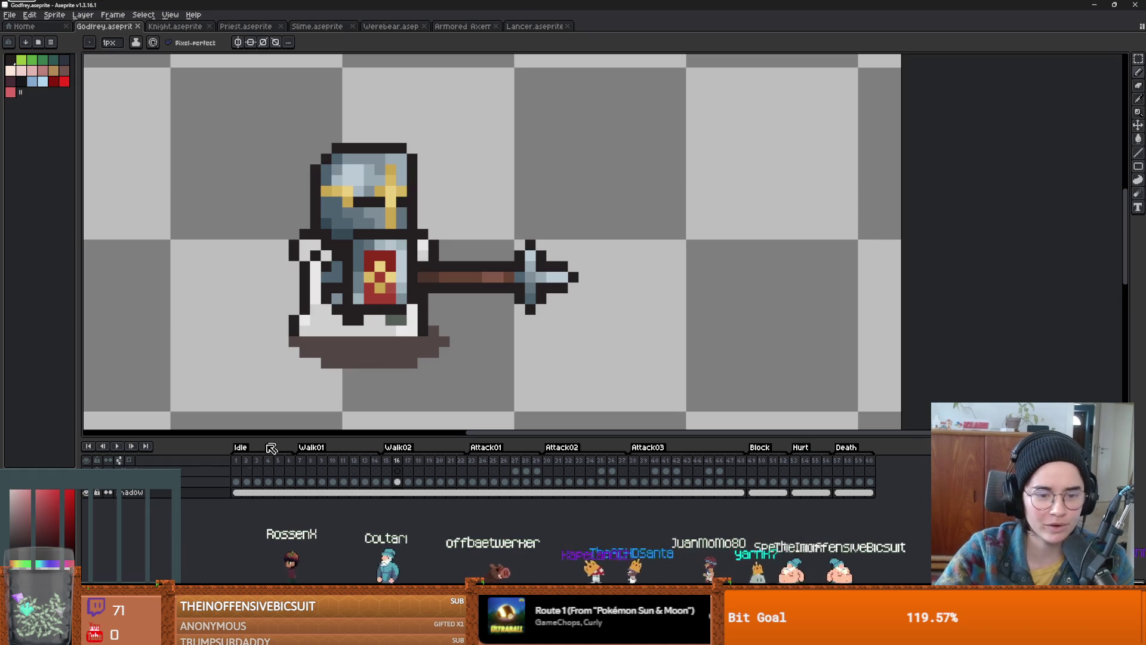
pyautogui.hotkey('alt', 'Tab')
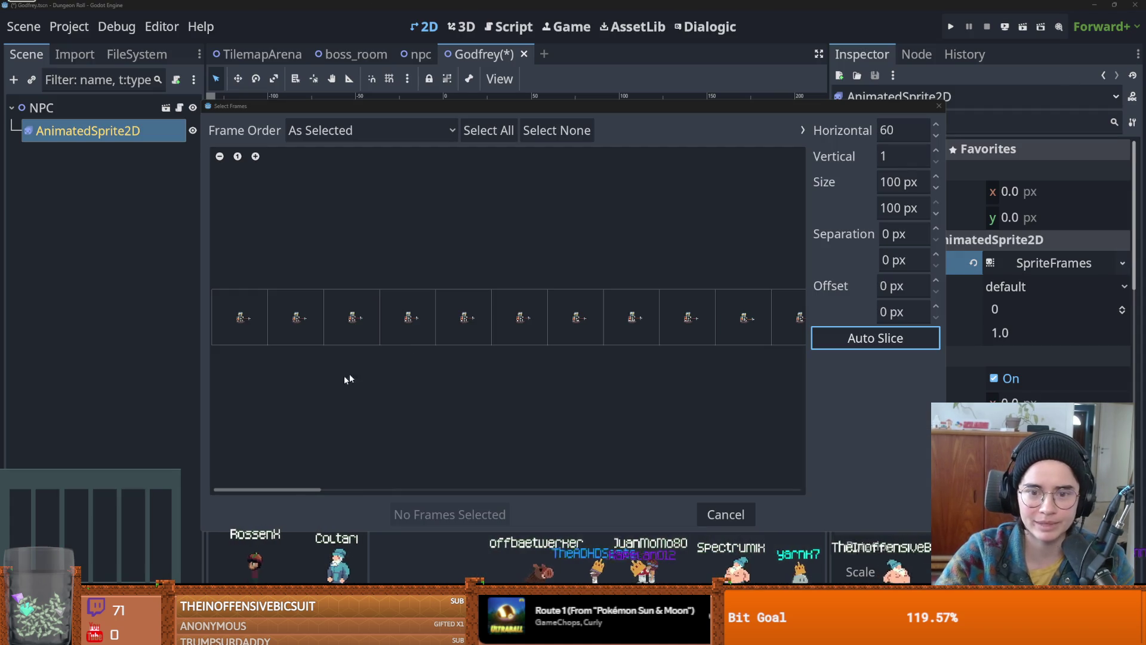
pyautogui.moveTo(251, 322); pyautogui.dragTo(532, 319)
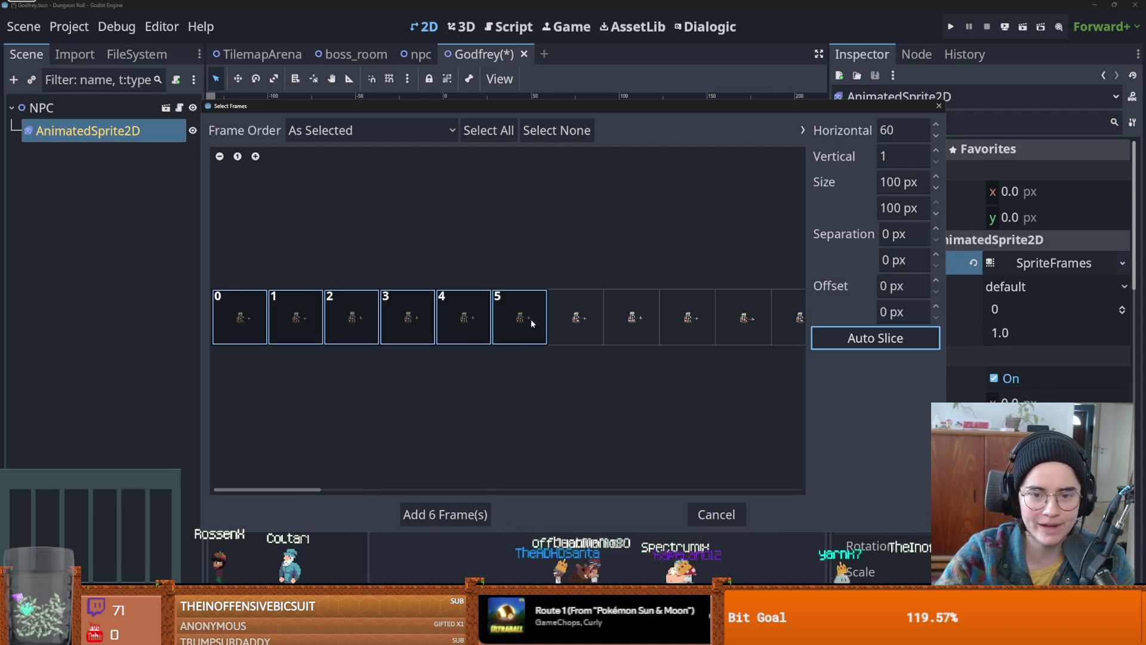
pyautogui.click(481, 509)
# - Play Godfrey's default animation and set its speed to 8 FPS
pyautogui.press('f')
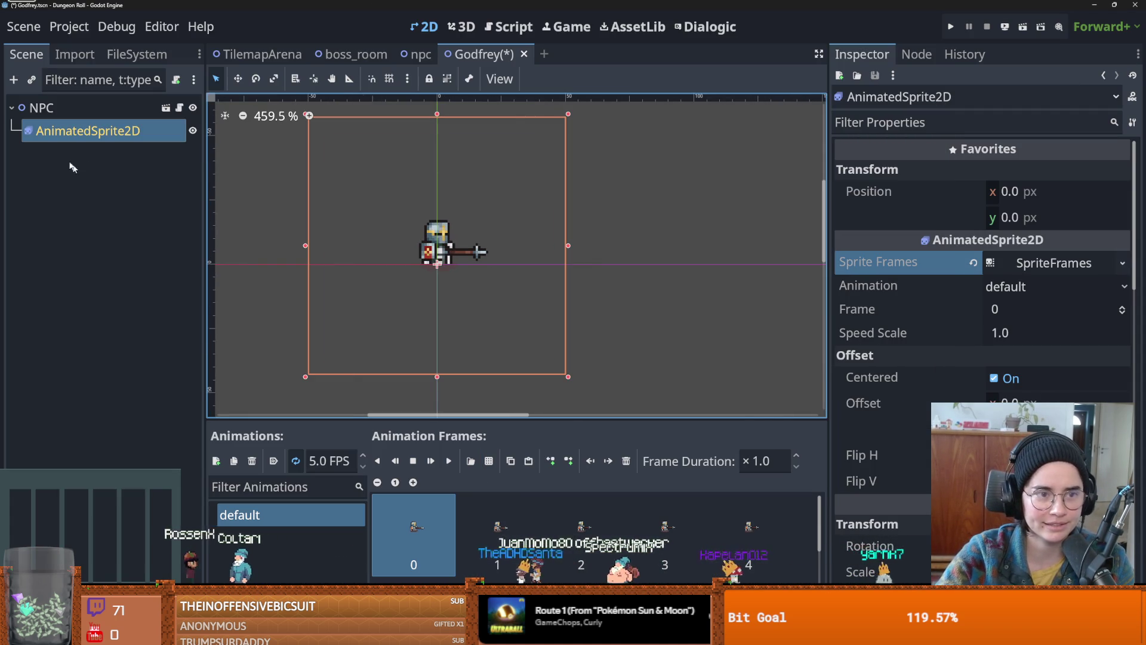
pyautogui.click(448, 461)
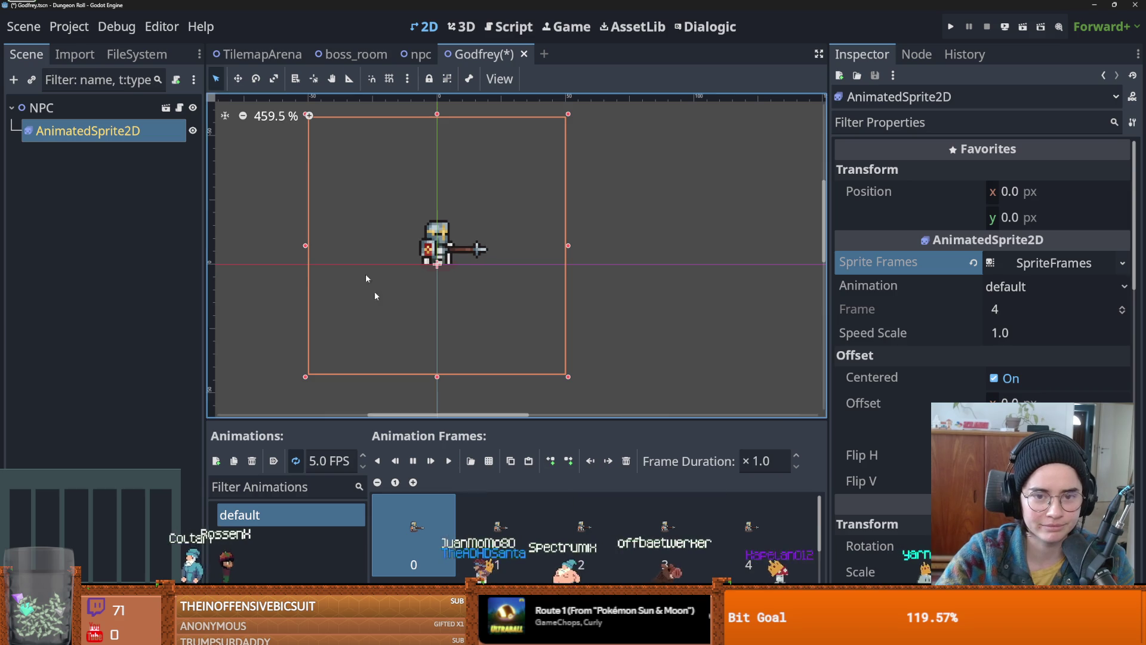
pyautogui.scroll(4, 416, 349)
pyautogui.click(363, 456)
pyautogui.click(363, 456)
pyautogui.click(363, 456)
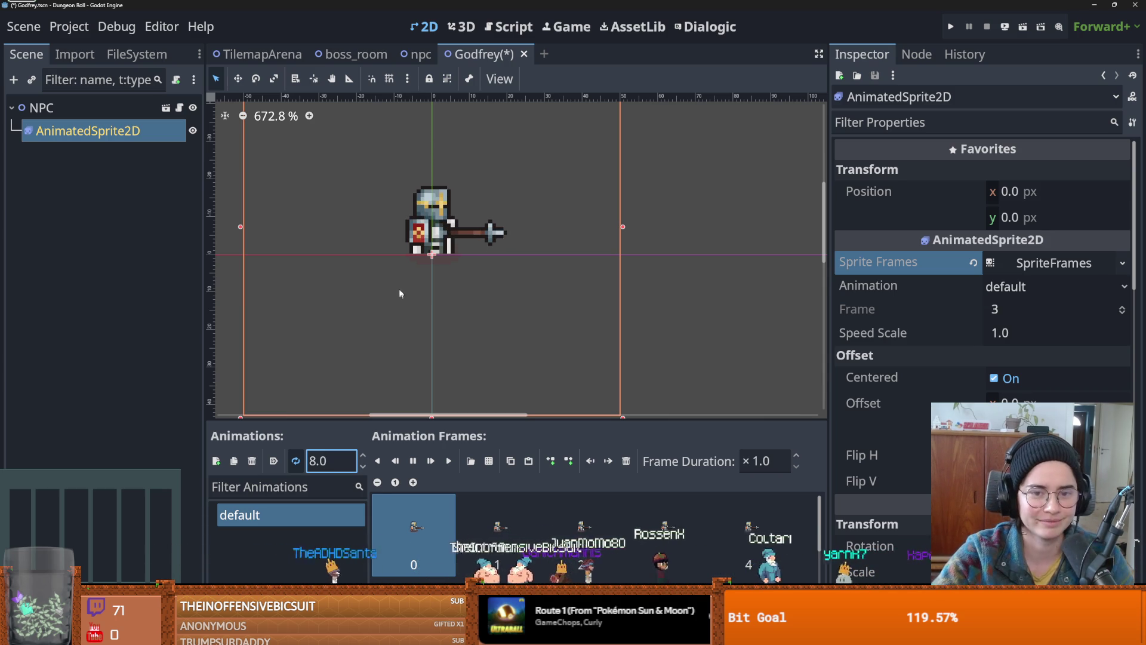
# - Save the Godfrey scene and select its root node
pyautogui.scroll(1, 399, 289)
pyautogui.hotkey('ctrl', 's')
pyautogui.scroll(3, 420, 263)
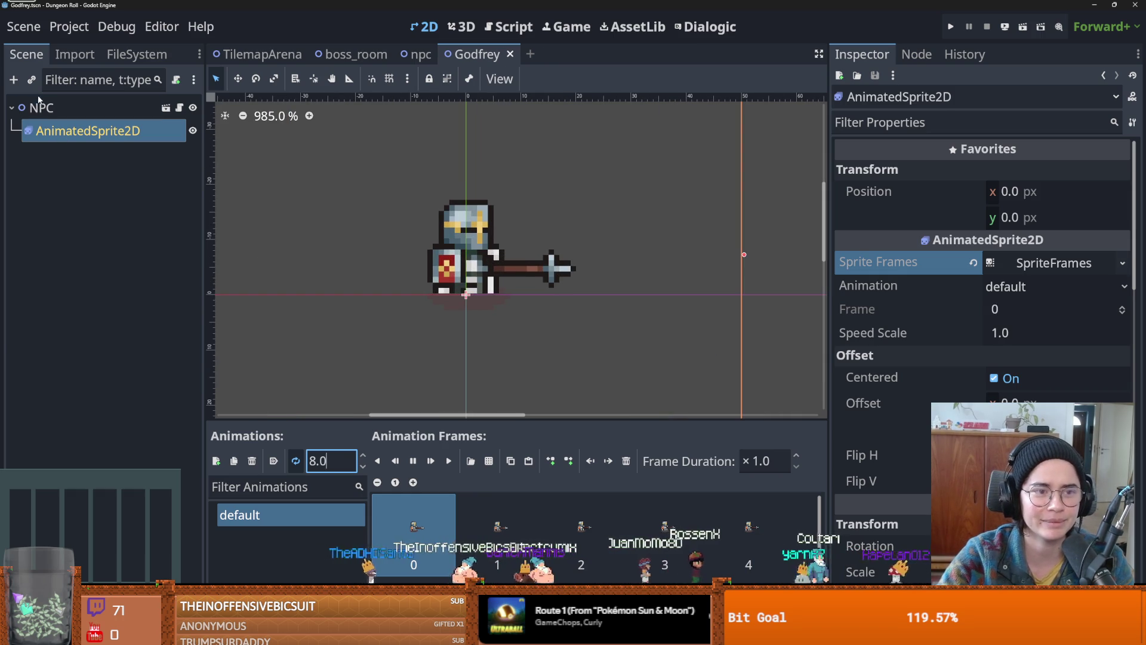
pyautogui.click(90, 108)
pyautogui.hotkey('ctrl', 's')
# - Rename the root node from NPC to Godfrey, correcting the 'Godgrey' typo
pyautogui.doubleClick(95, 109)
pyautogui.write('Godgrey')
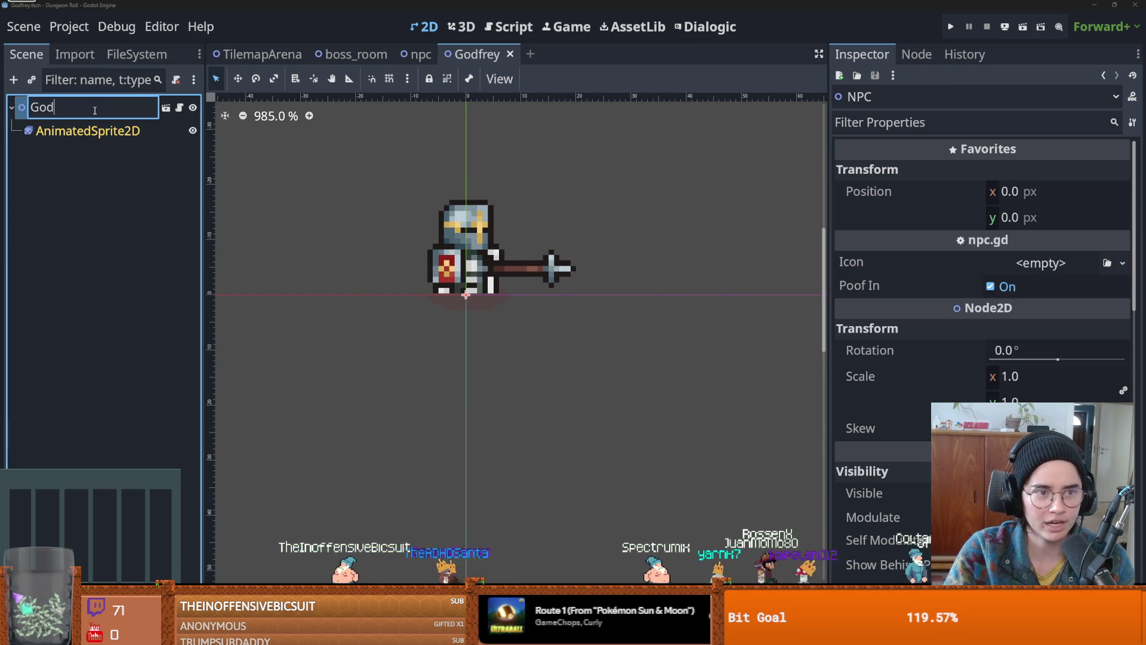
pyautogui.press('Return')
pyautogui.doubleClick(93, 109)
pyautogui.moveTo(80, 108); pyautogui.dragTo(55, 107)
pyautogui.write('frey')
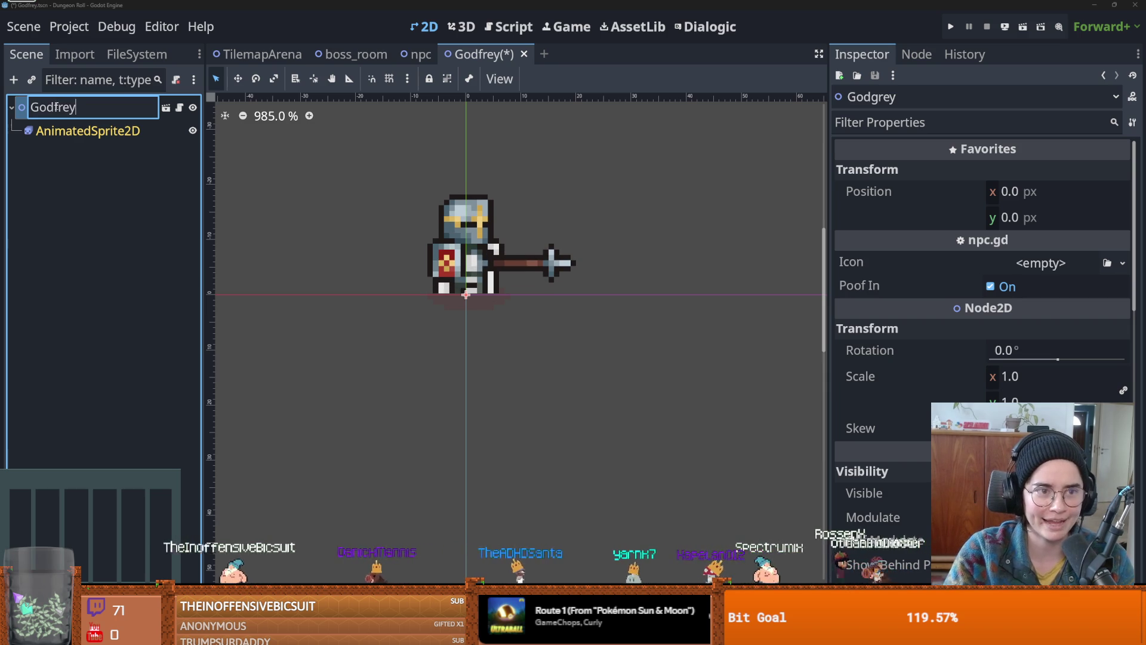
pyautogui.press('Return')
# - Save the scene, glance at Discord's #art channel, and return to Godot
pyautogui.hotkey('ctrl', 's')
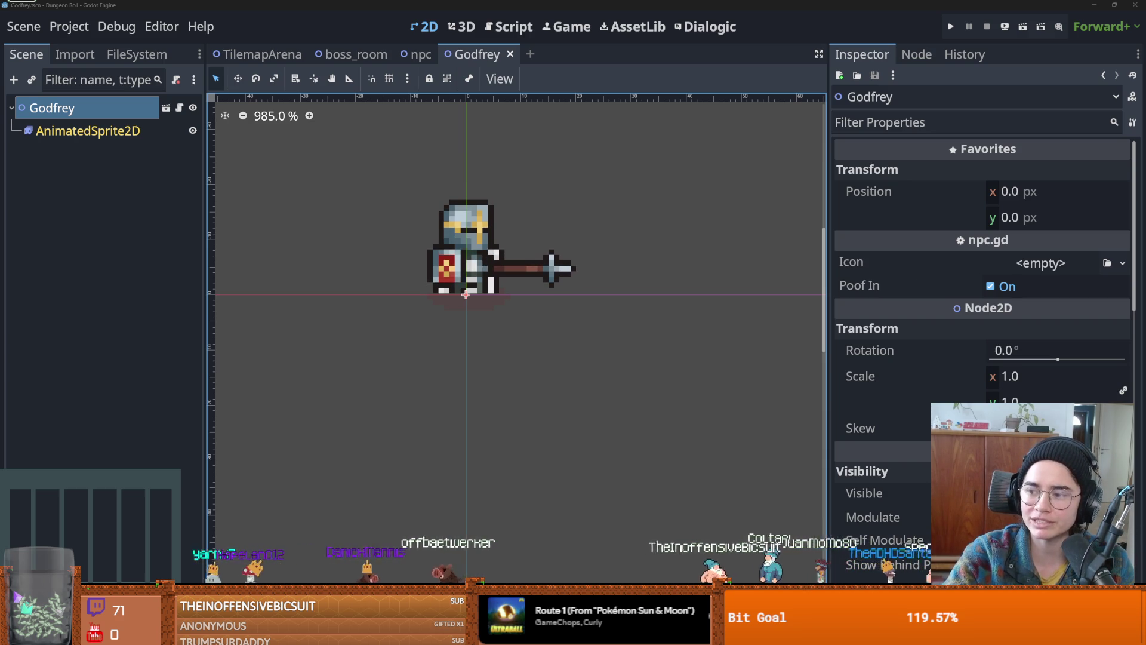
pyautogui.hotkey('alt', 'Tab')
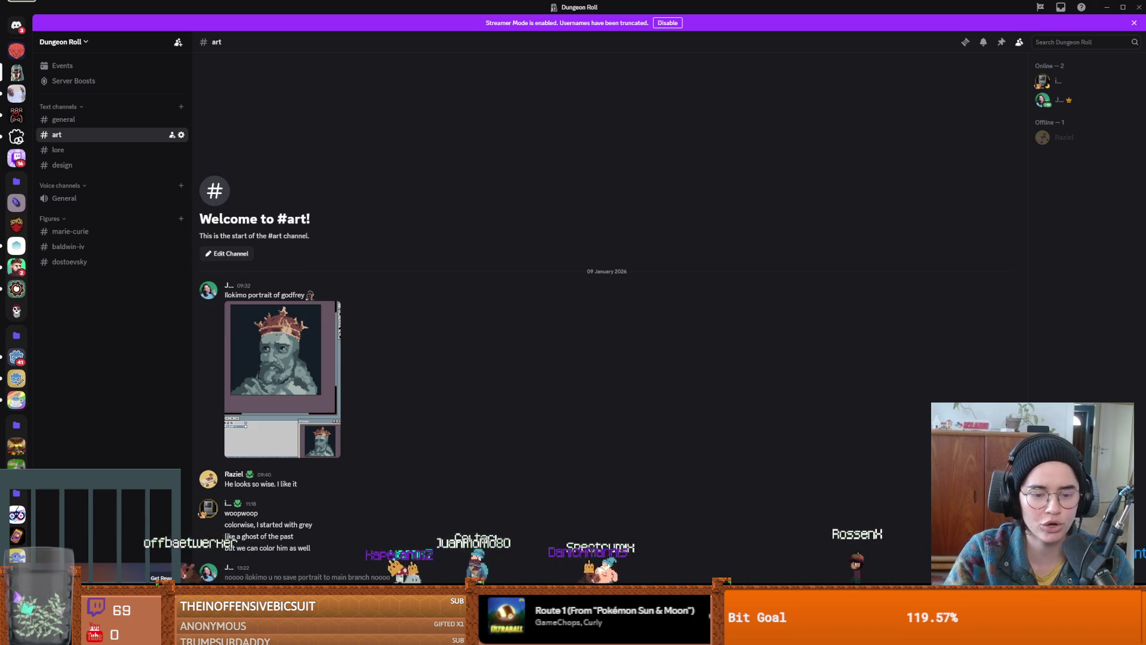
pyautogui.hotkey('alt', 'Tab')
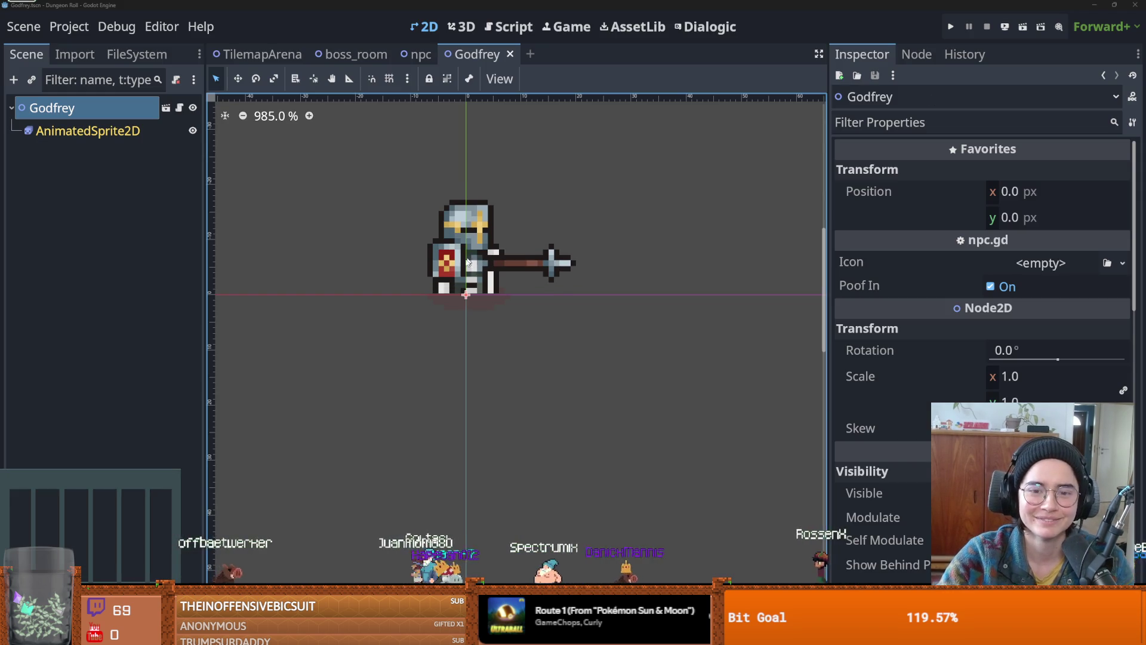
# - Save the Godfrey scene with Ctrl+S
pyautogui.hotkey('ctrl', 's')
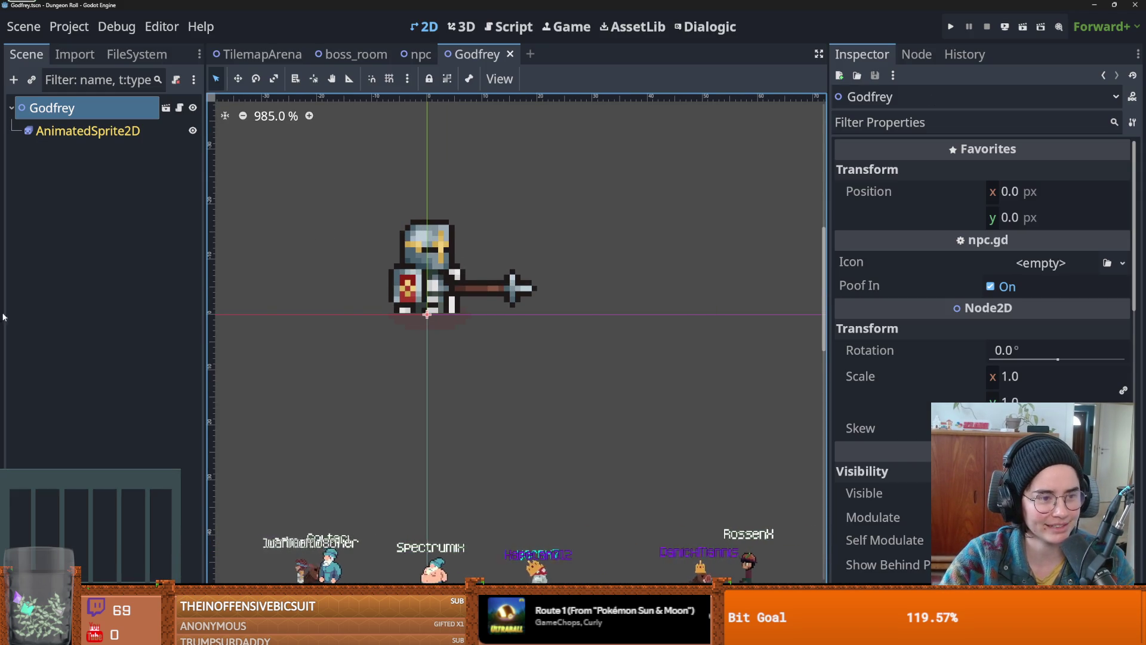
pyautogui.scroll(3, 370, 319)
pyautogui.hotkey('ctrl', 's')
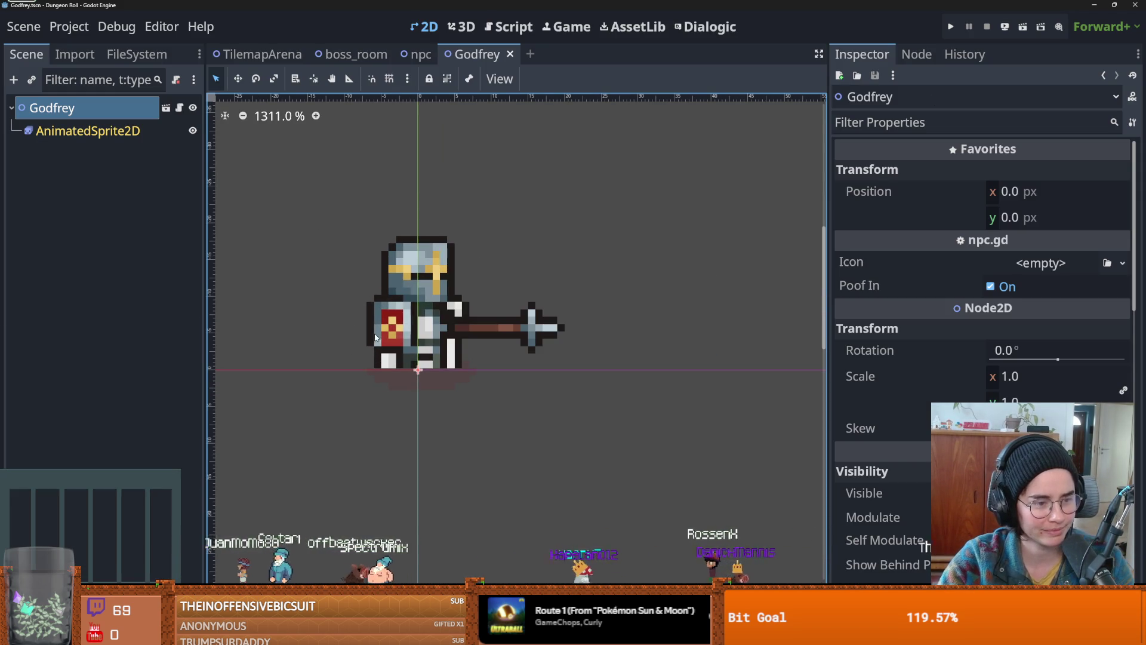
pyautogui.scroll(1, 400, 325)
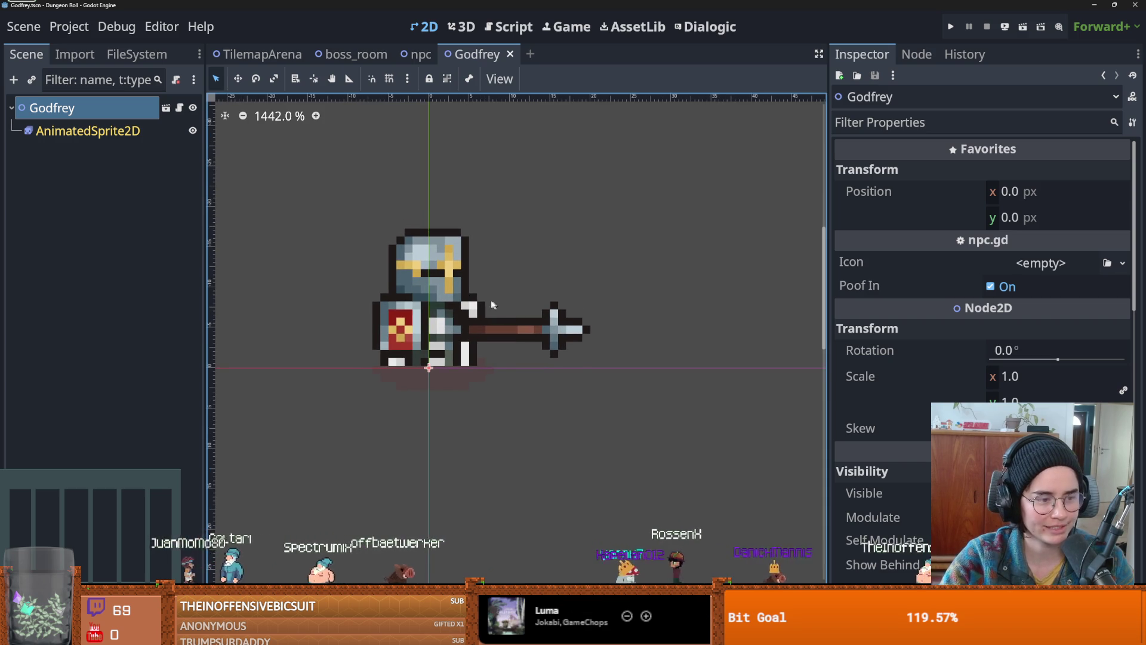
pyautogui.scroll(1, 415, 346)
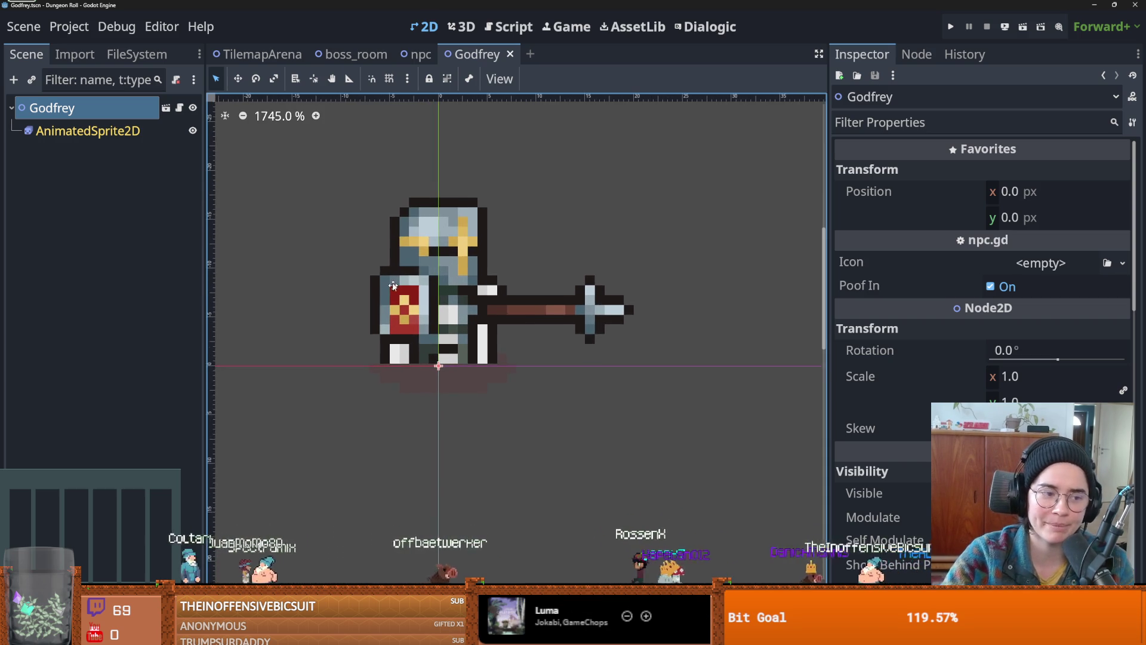
pyautogui.hotkey('ctrl', 's')
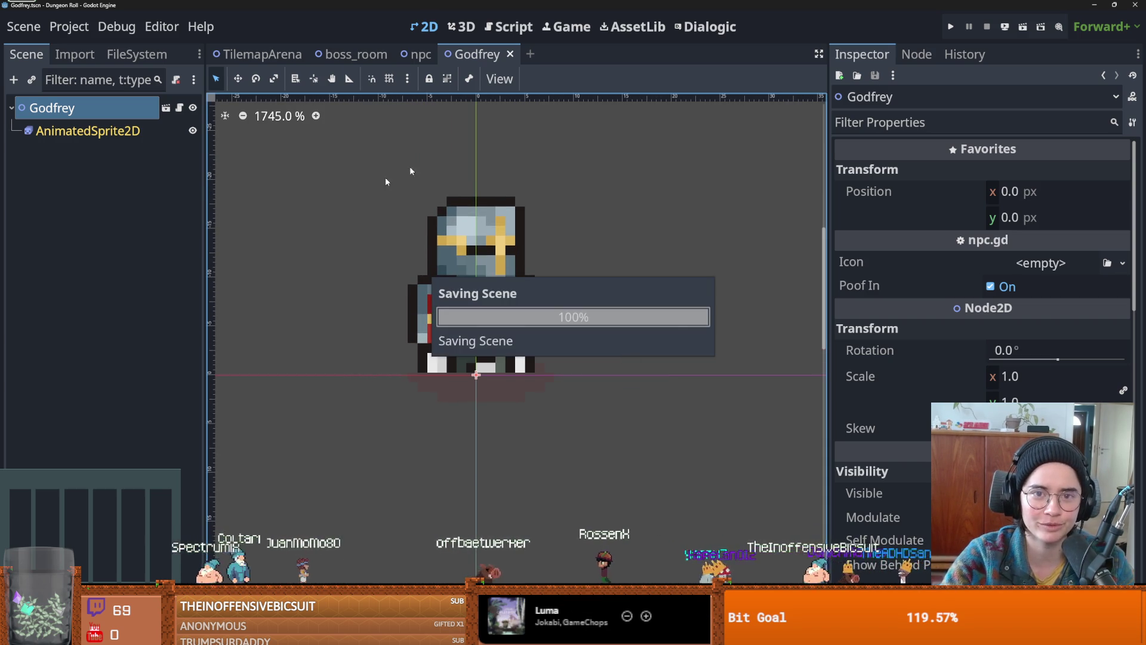
# - Switch to the boss_room scene tab and save it
pyautogui.click(425, 55)
pyautogui.click(366, 55)
pyautogui.hotkey('ctrl', 's')
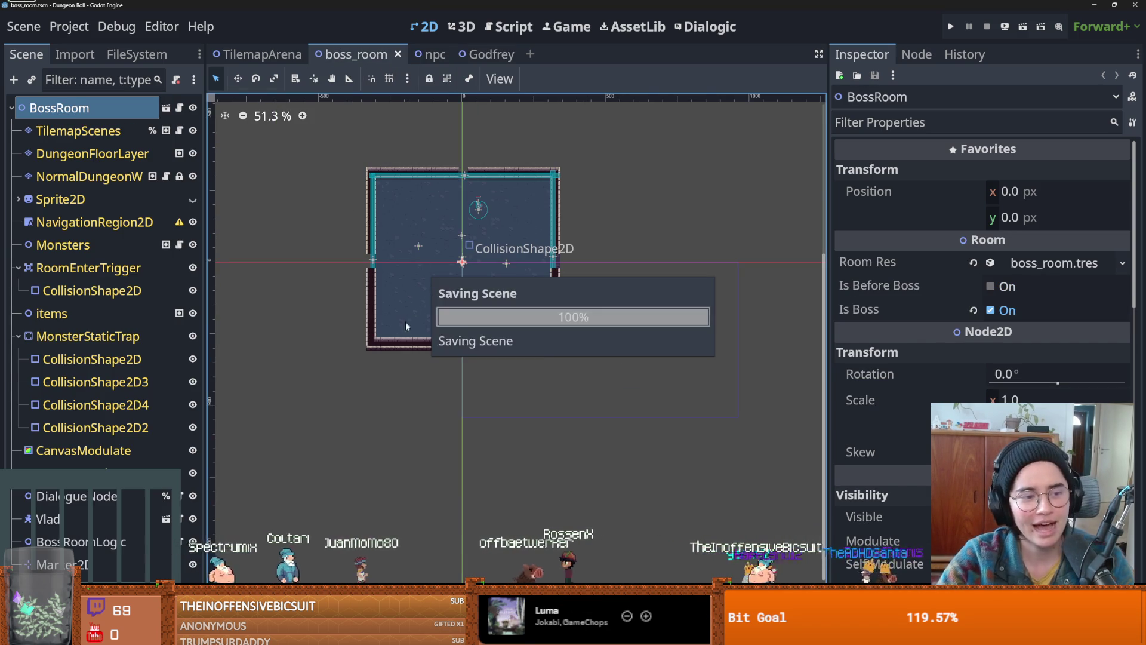
# - Save boss_room, pan and zoom around its layout, then return to the Godfrey scene
pyautogui.press('f')
pyautogui.hotkey('ctrl', 's')
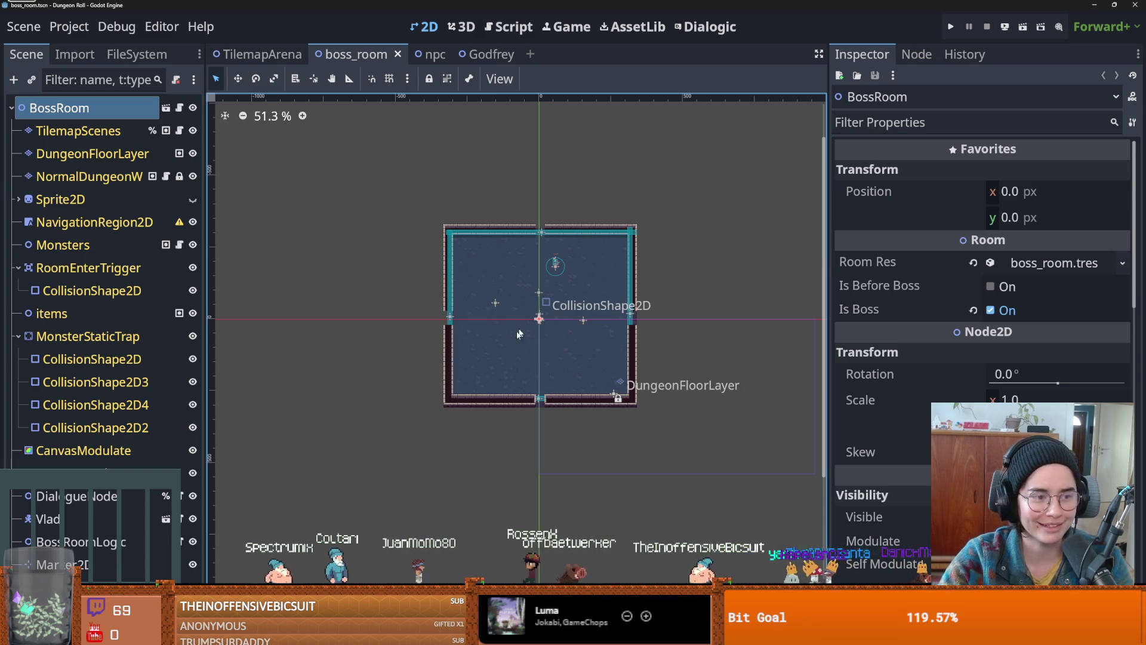
pyautogui.scroll(1, 537, 324)
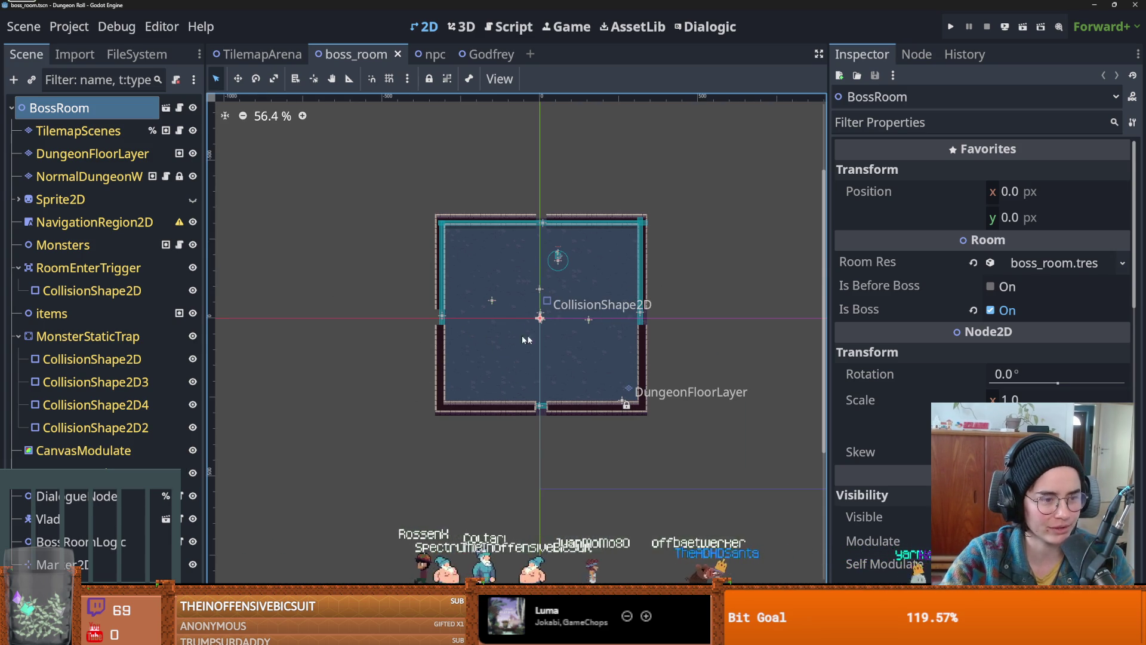
pyautogui.scroll(1, 573, 343)
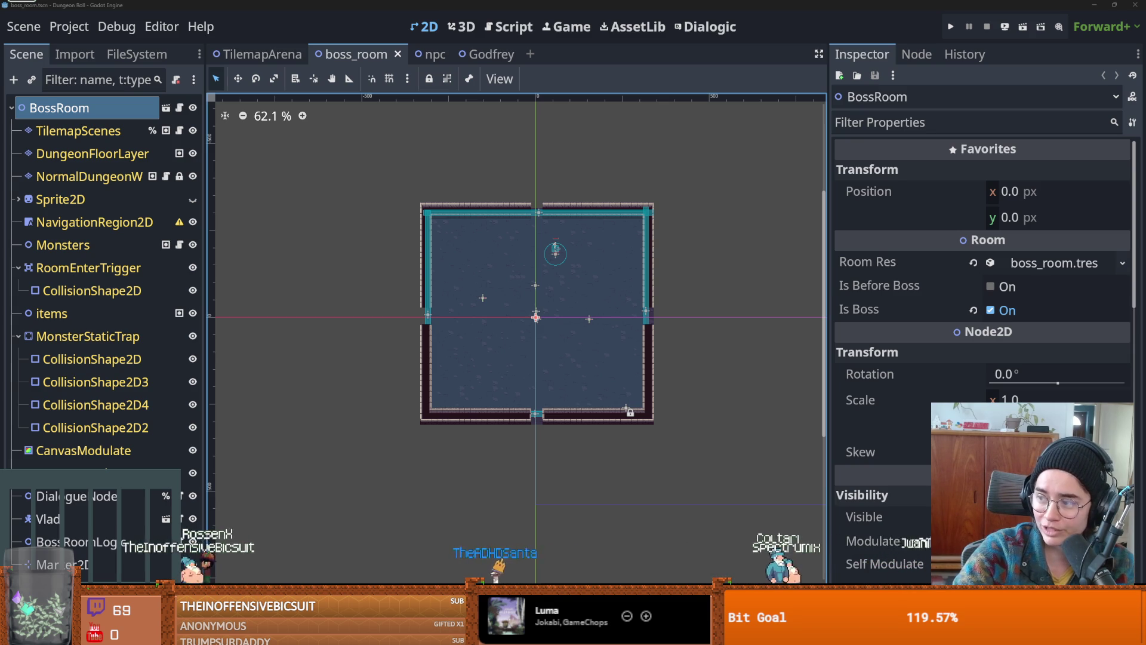
pyautogui.hscroll(3, 452, 312)
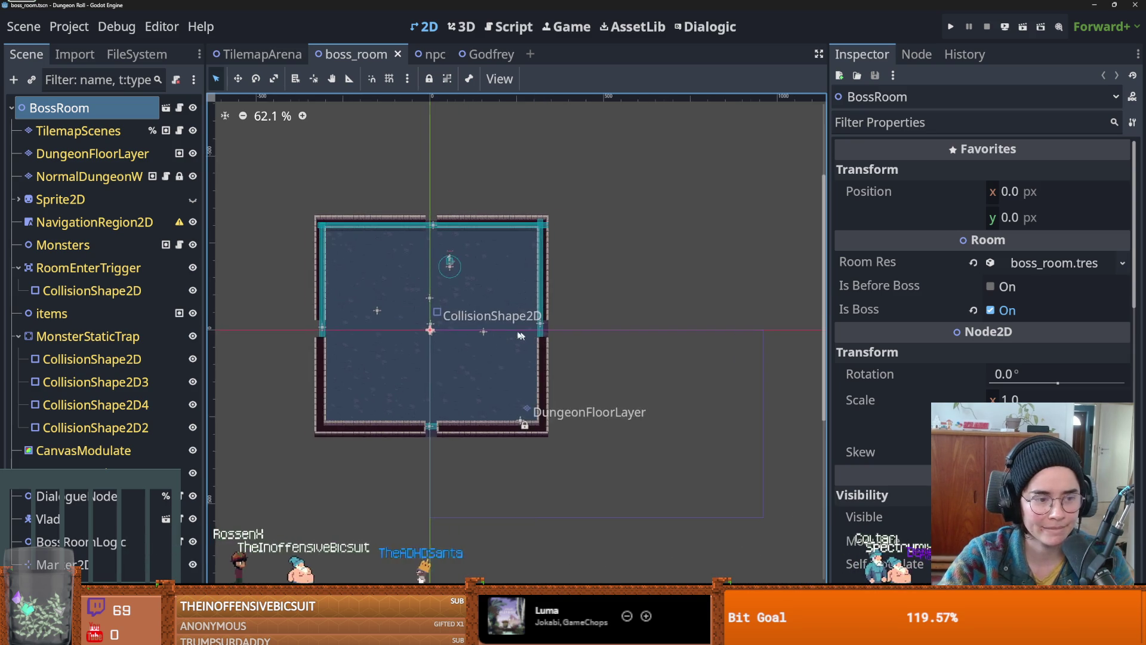
pyautogui.scroll(3, 452, 312)
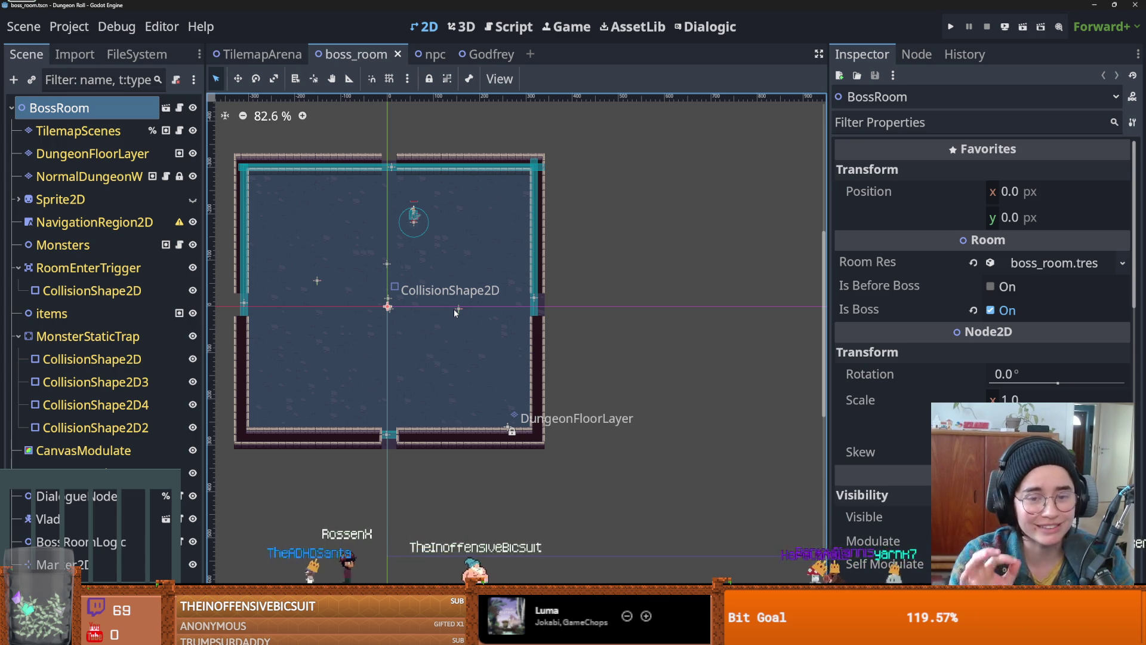
pyautogui.hotkey('ctrl', 's')
pyautogui.click(478, 55)
pyautogui.scroll(2, 456, 150)
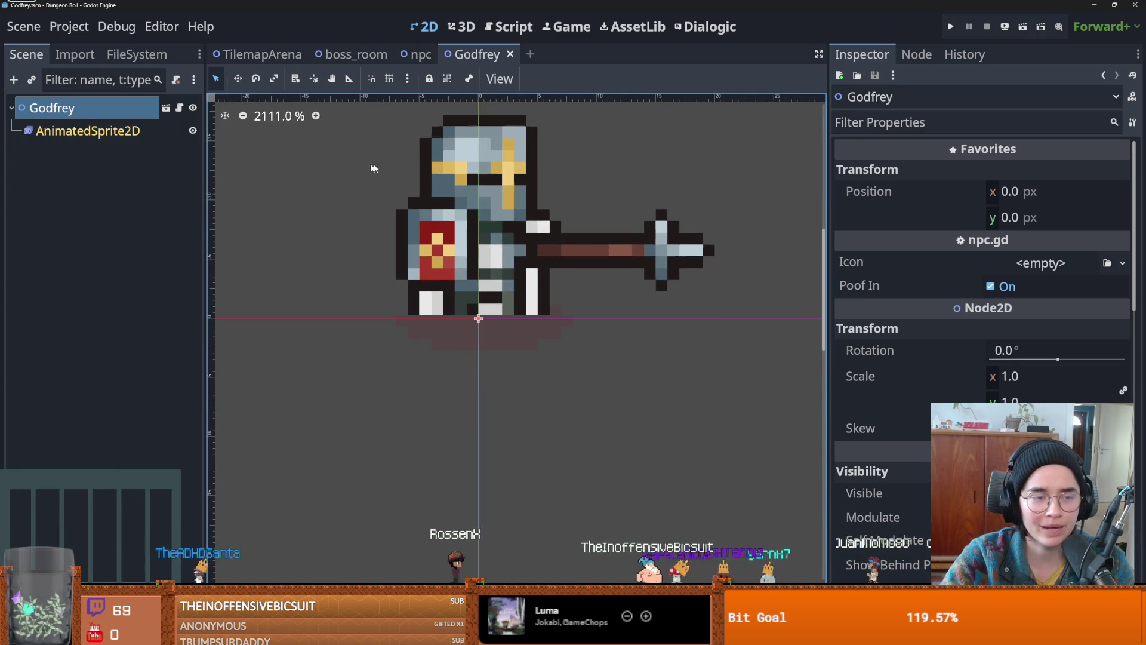
# - Show the FileSystem dock, collapse the NPC folder, and save the Godfrey scene
pyautogui.click(136, 54)
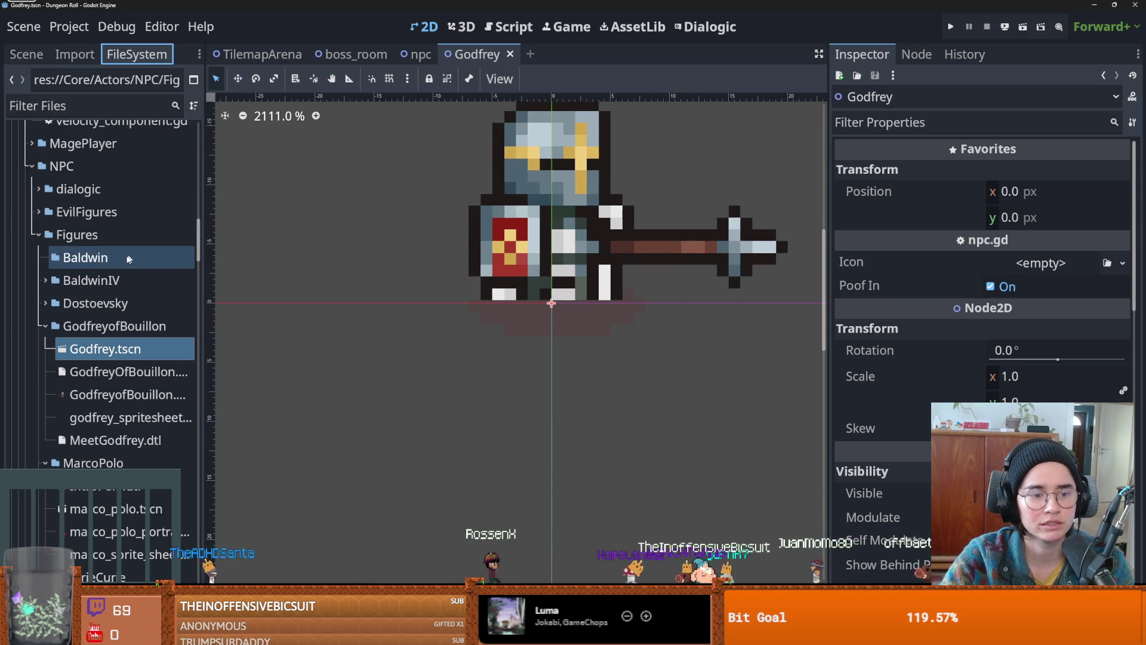
pyautogui.scroll(3, 130, 266)
pyautogui.doubleClick(119, 289)
pyautogui.hotkey('ctrl', 's')
# - Filter project files by 'room', browse the matches, then change the filter to 'root'
pyautogui.hotkey('ctrl', 'f')
pyautogui.write('room')
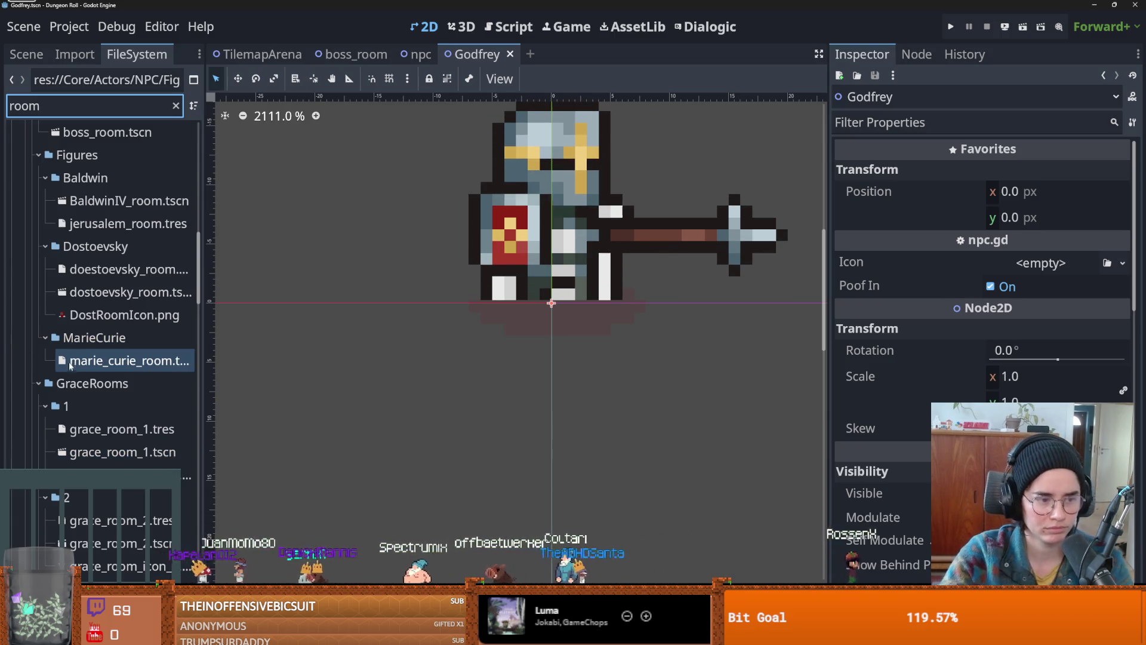
pyautogui.scroll(-10, 151, 427)
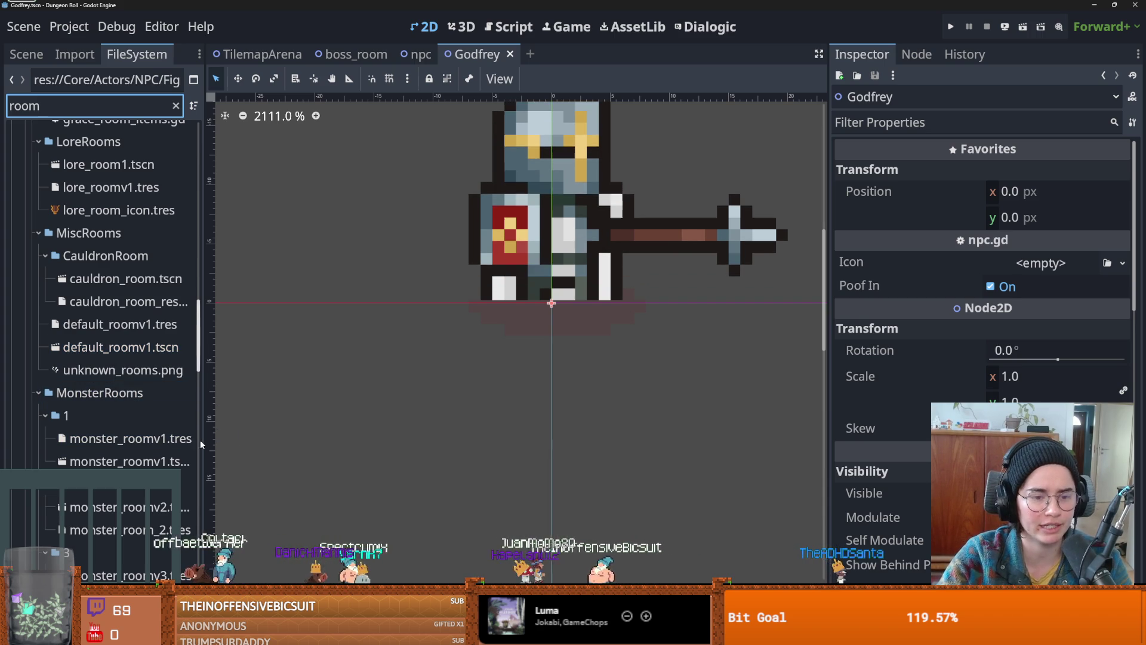
pyautogui.moveTo(204, 440); pyautogui.dragTo(258, 440)
pyautogui.scroll(-5, 179, 466)
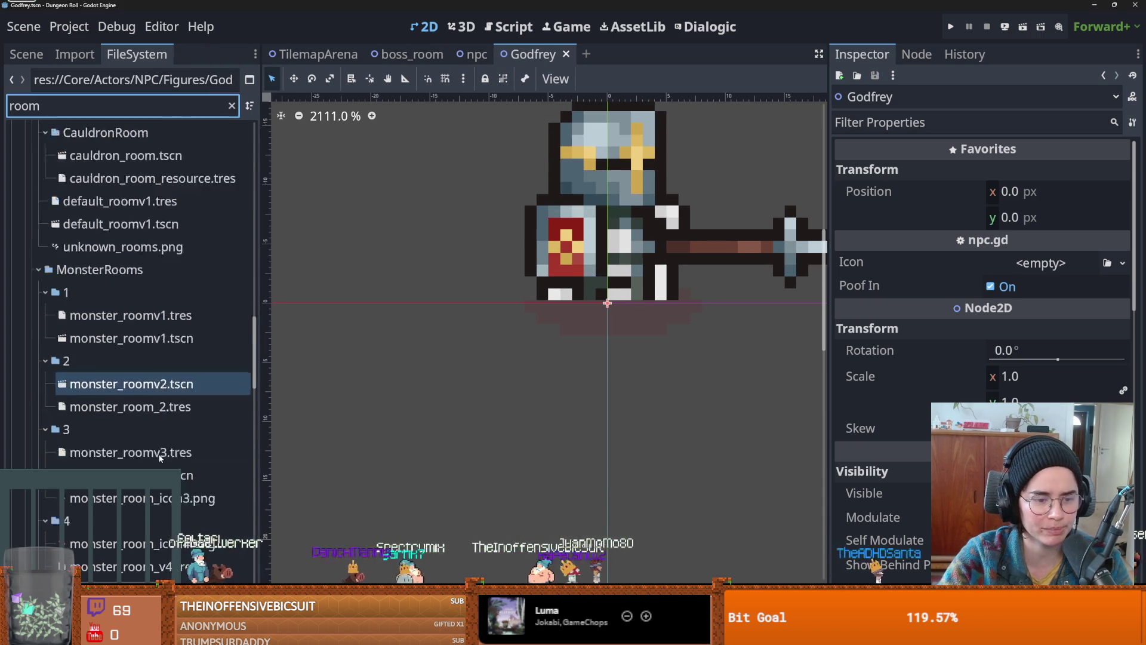
pyautogui.scroll(8, 182, 472)
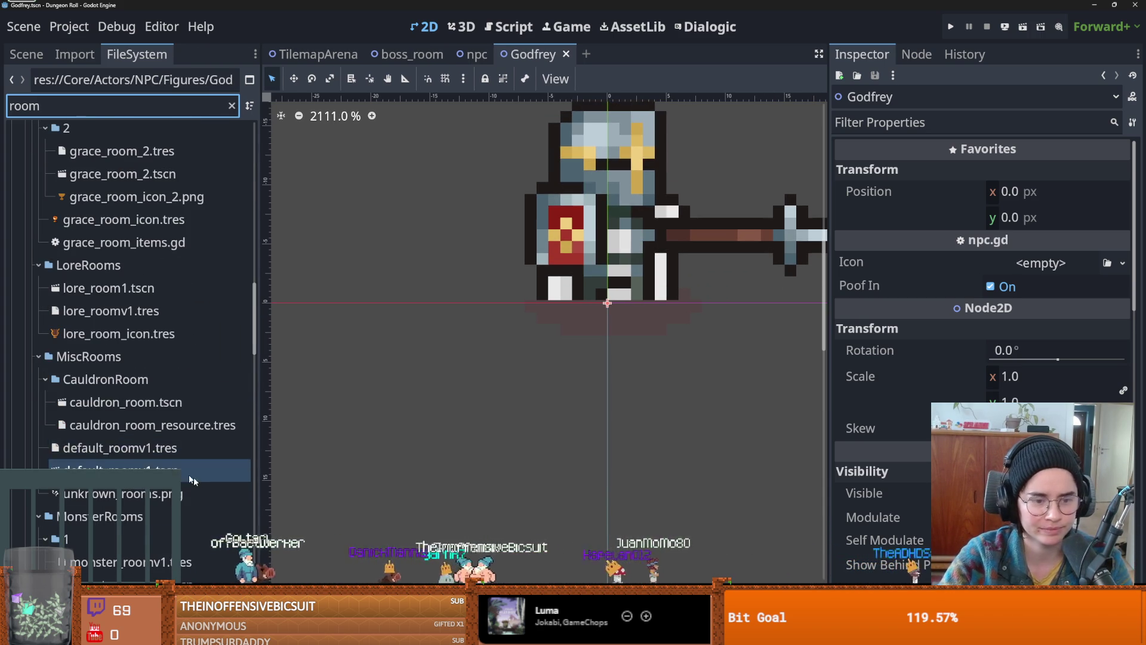
pyautogui.scroll(4, 185, 475)
pyautogui.scroll(-2, 193, 483)
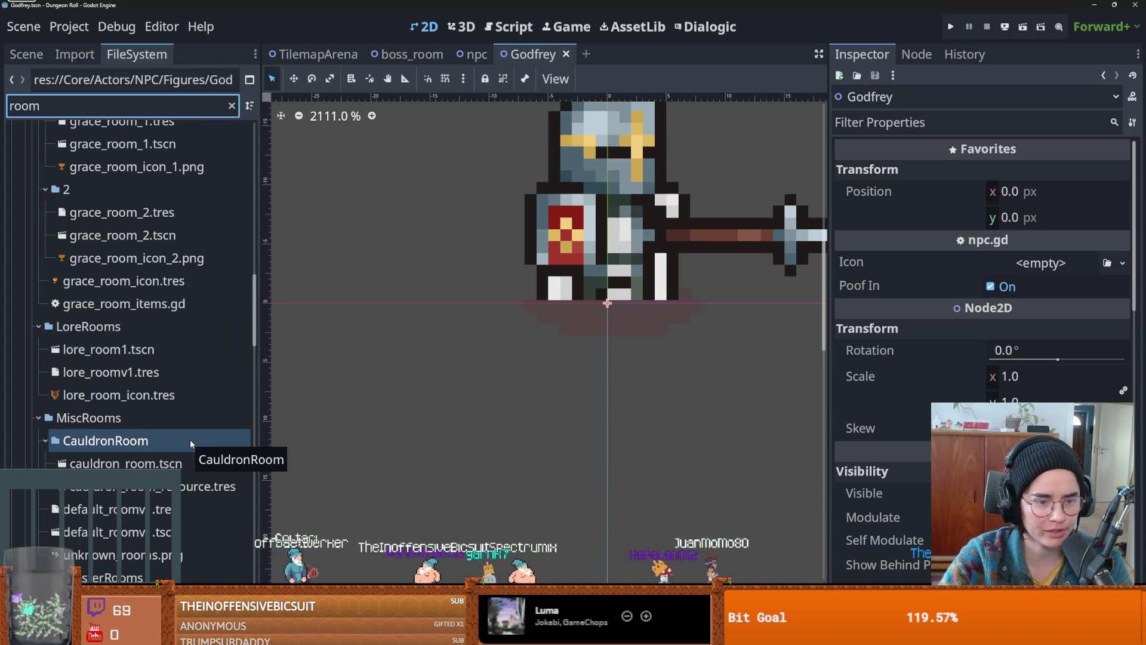
pyautogui.scroll(5, 189, 460)
pyautogui.scroll(10, 189, 468)
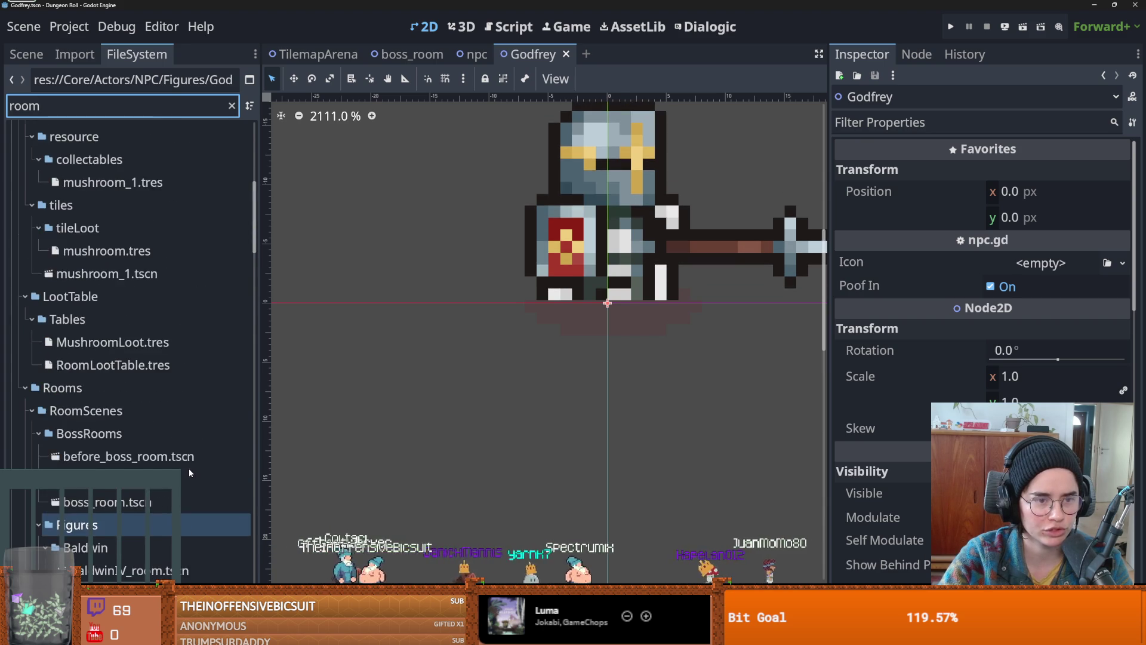
pyautogui.scroll(-3, 188, 468)
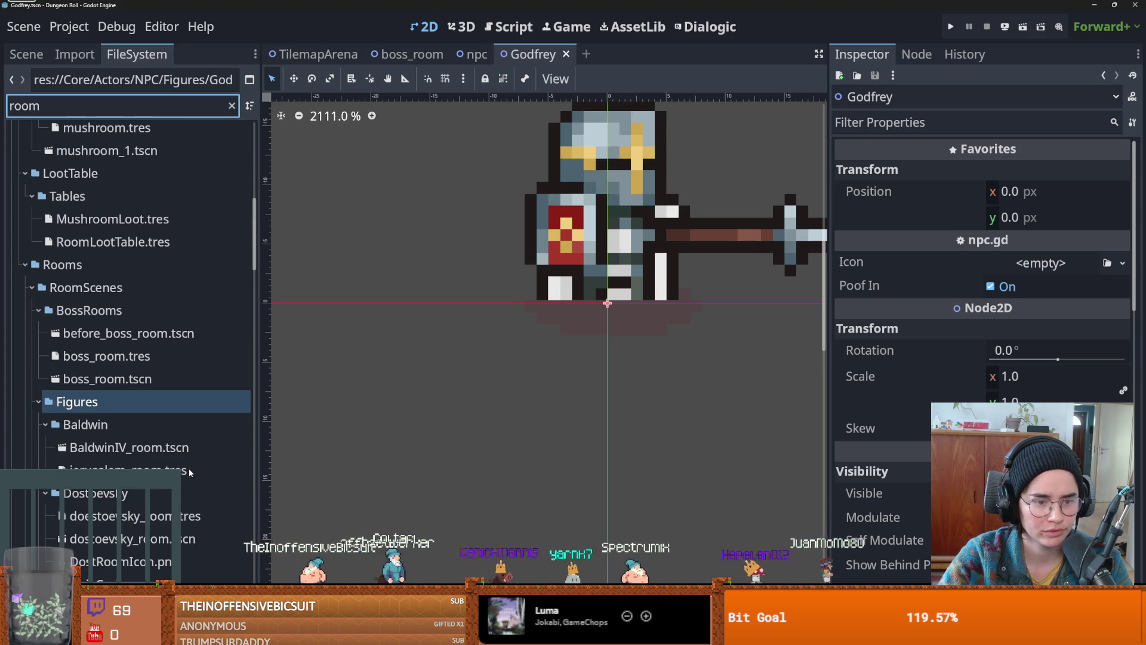
pyautogui.scroll(-5, 189, 468)
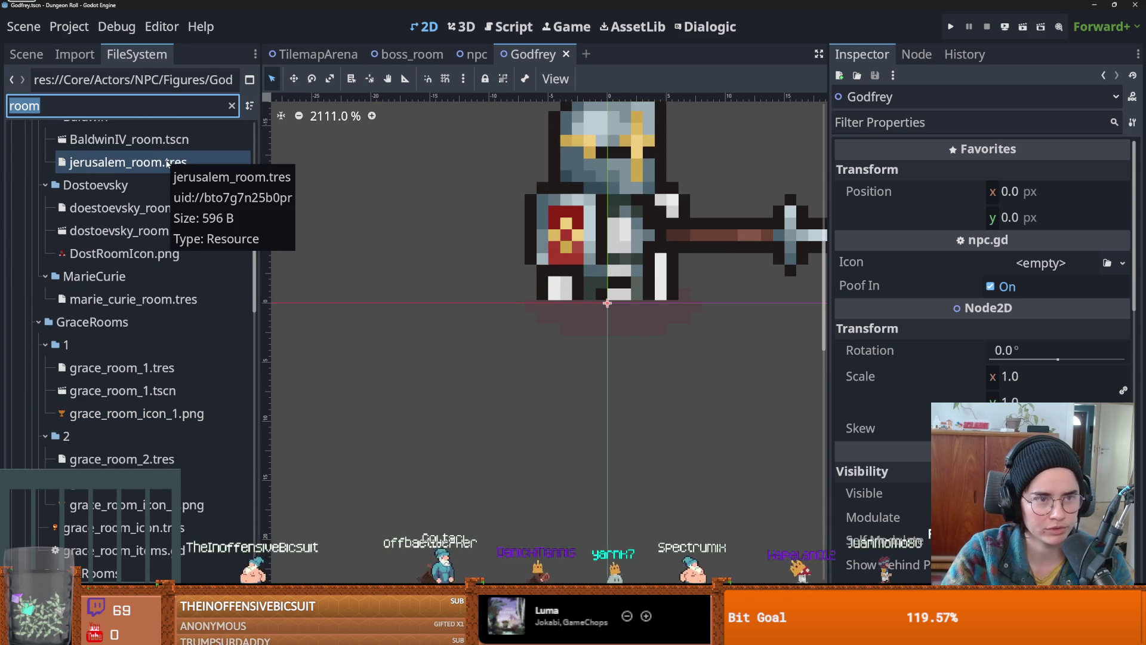
pyautogui.write('root')
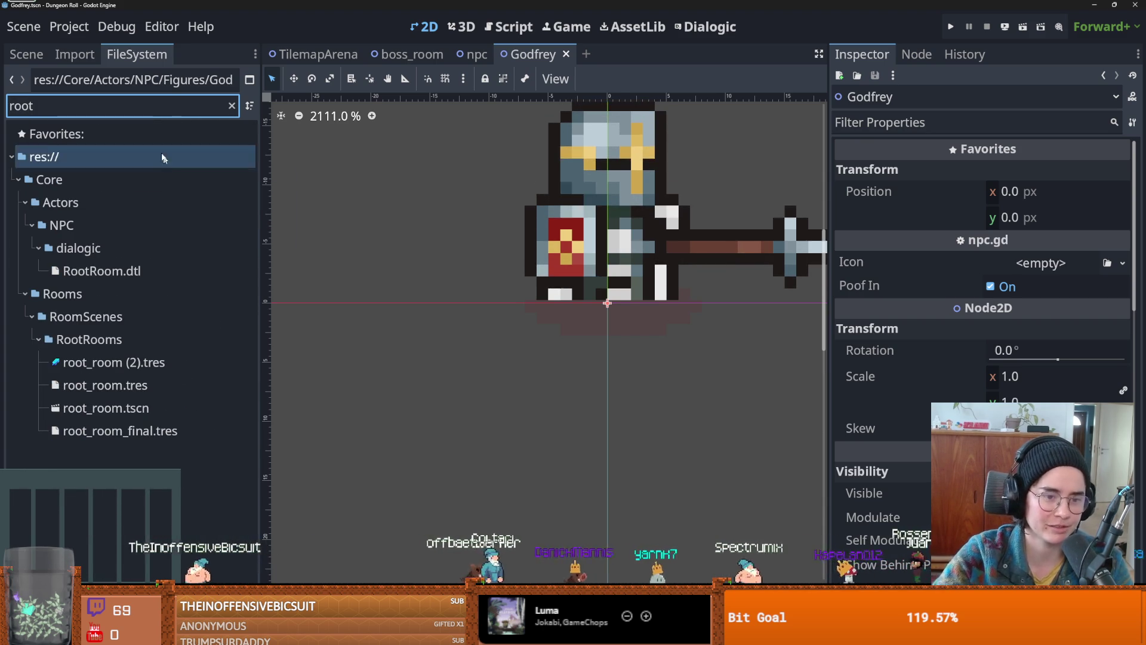
# - Create a new scene inherited from root_room.tscn, then close it without saving
pyautogui.rightClick(135, 414)
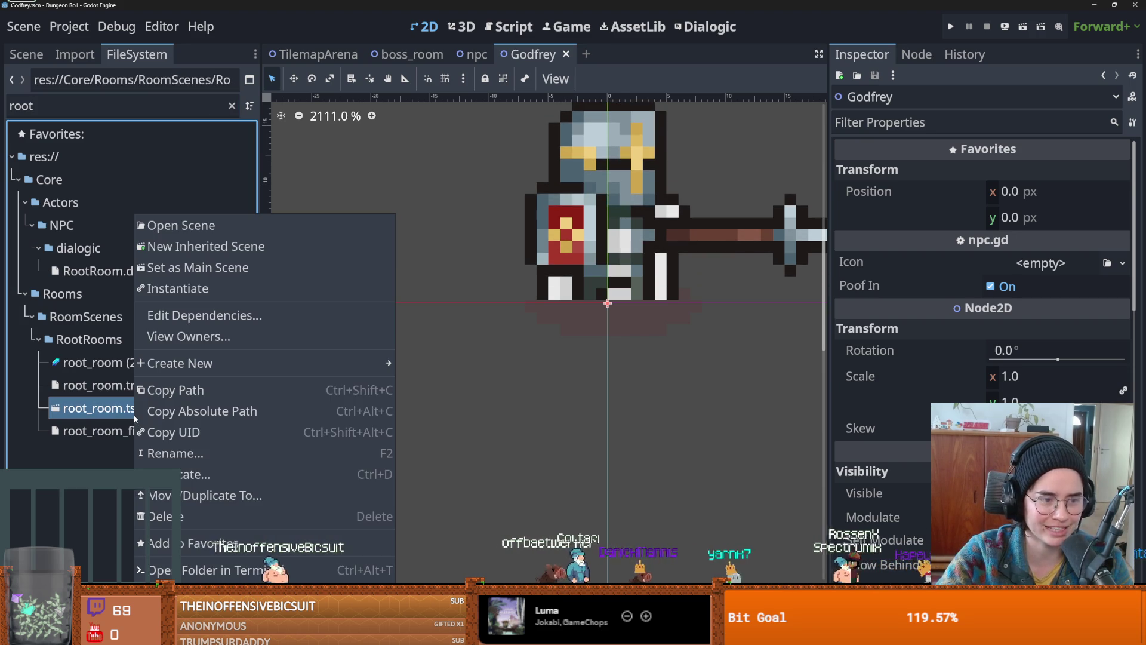
pyautogui.click(87, 414)
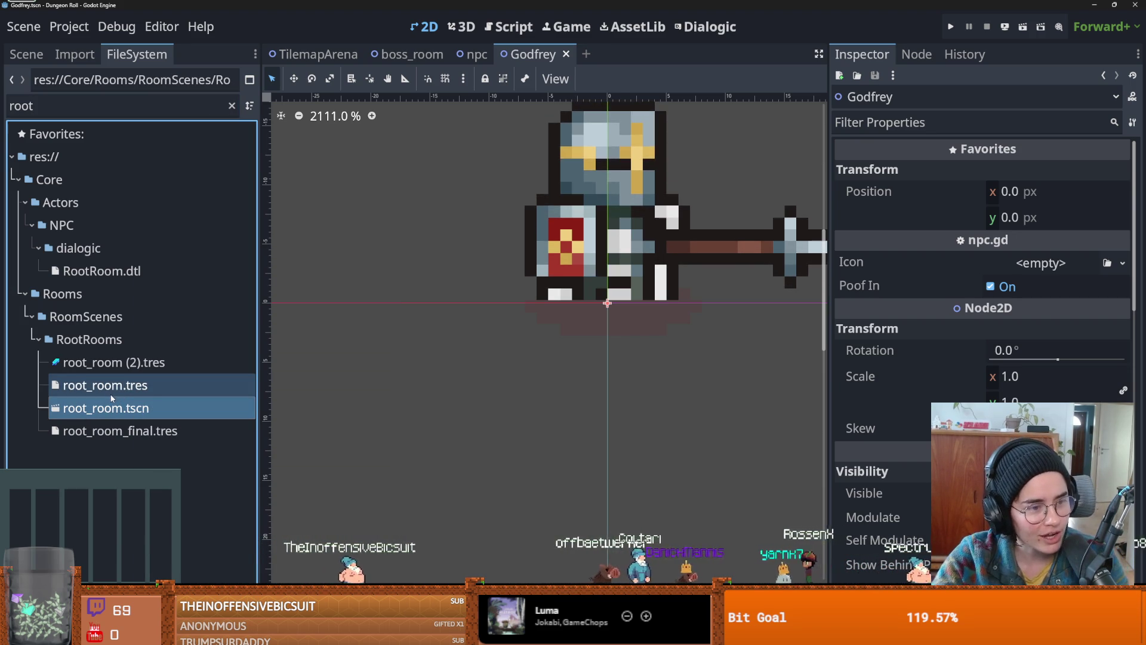
pyautogui.rightClick(101, 400)
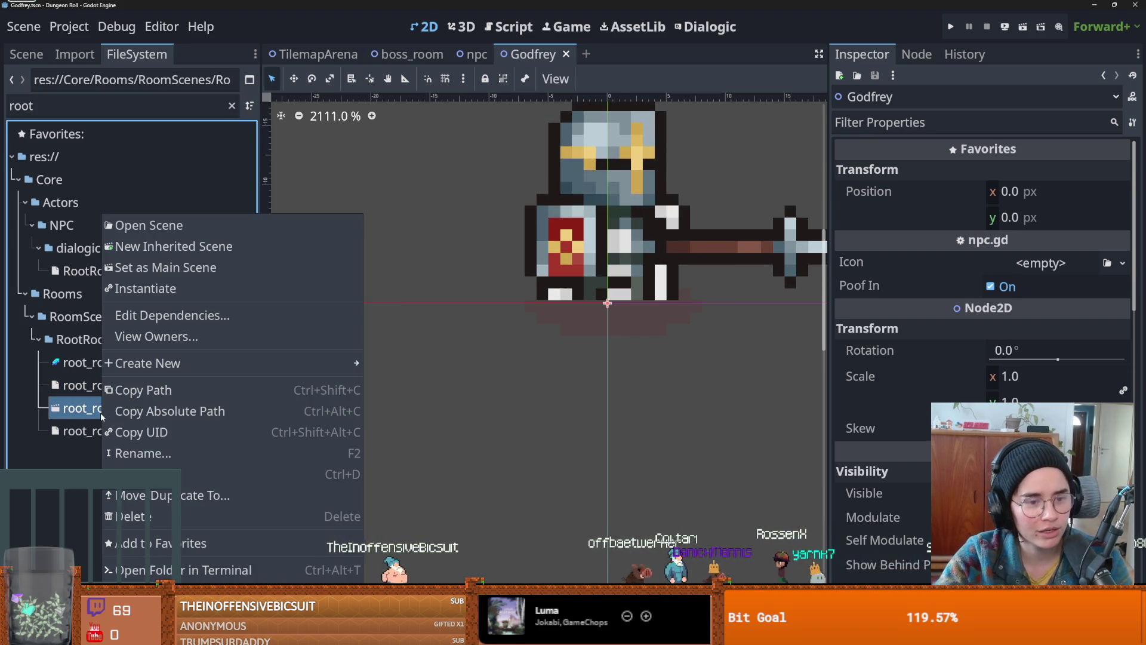
pyautogui.click(177, 249)
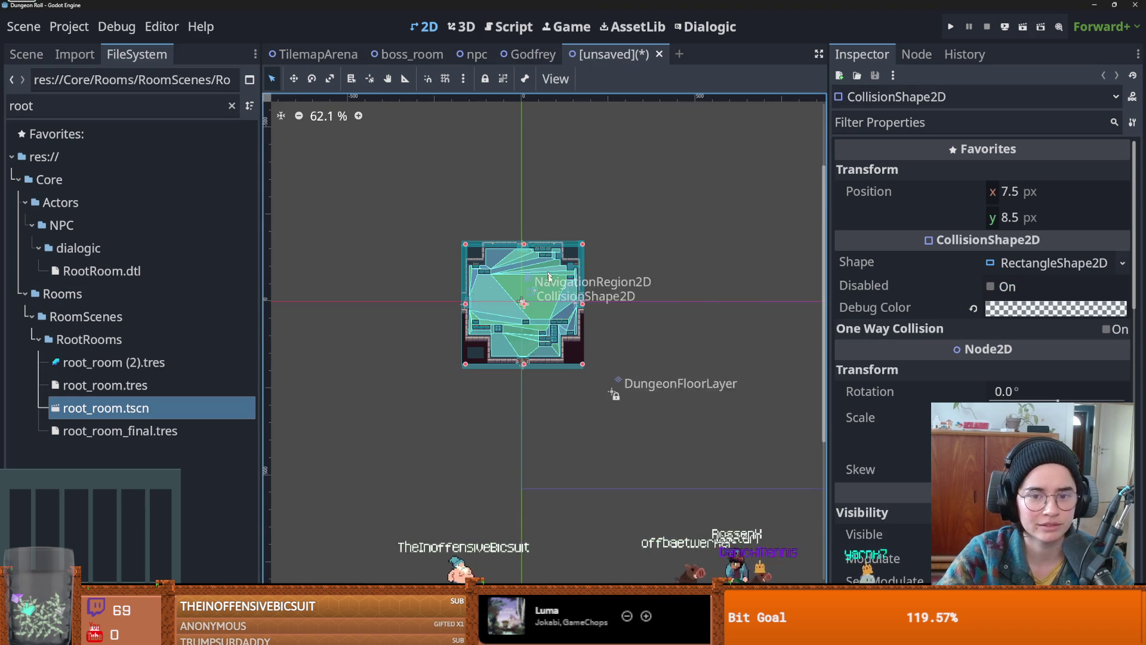
pyautogui.scroll(5, 621, 417)
pyautogui.scroll(-1, 449, 290)
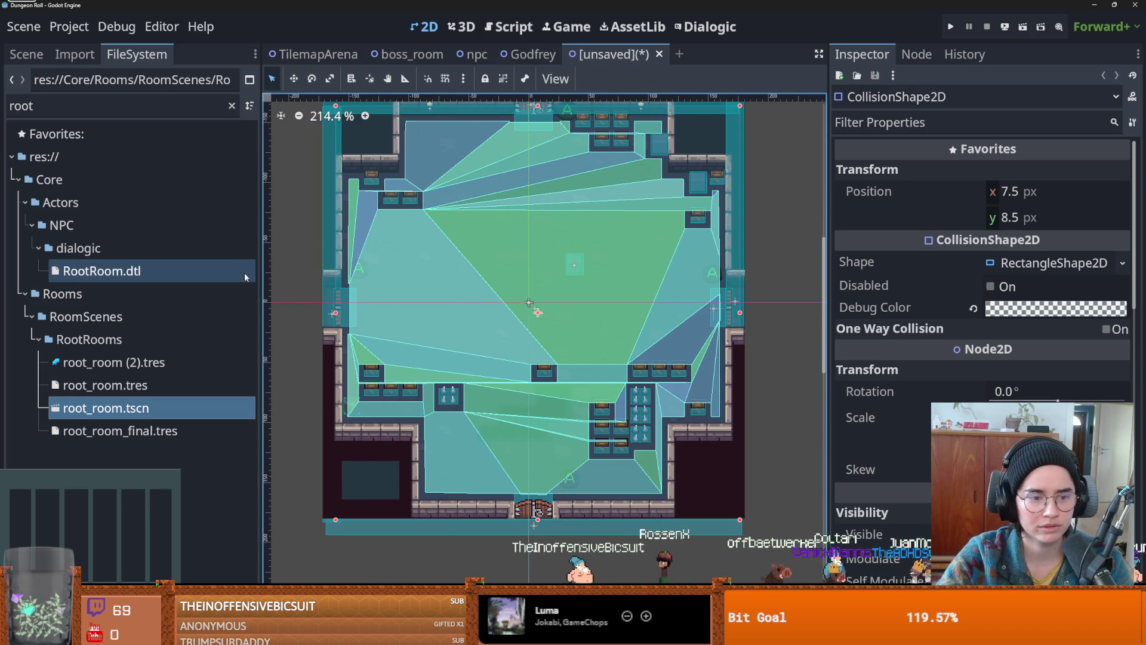
pyautogui.click(659, 54)
pyautogui.click(650, 357)
# - Filter the files by 'room' and create a new scene inherited from the room.tscn template
pyautogui.doubleClick(52, 106)
pyautogui.write('room')
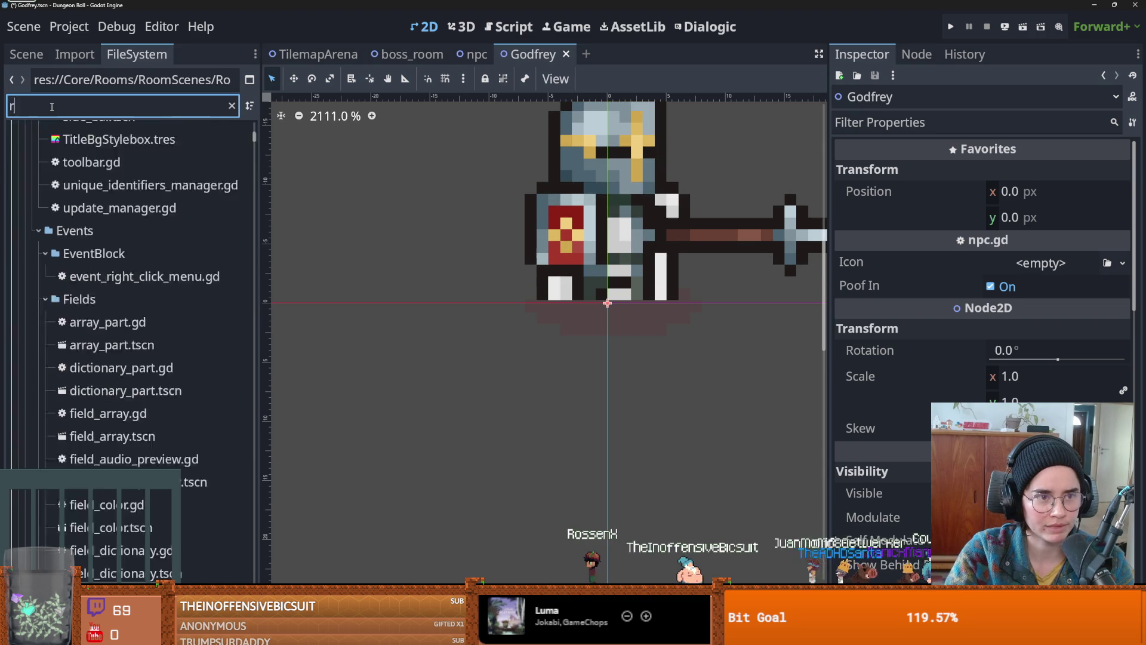
pyautogui.scroll(-5, 209, 519)
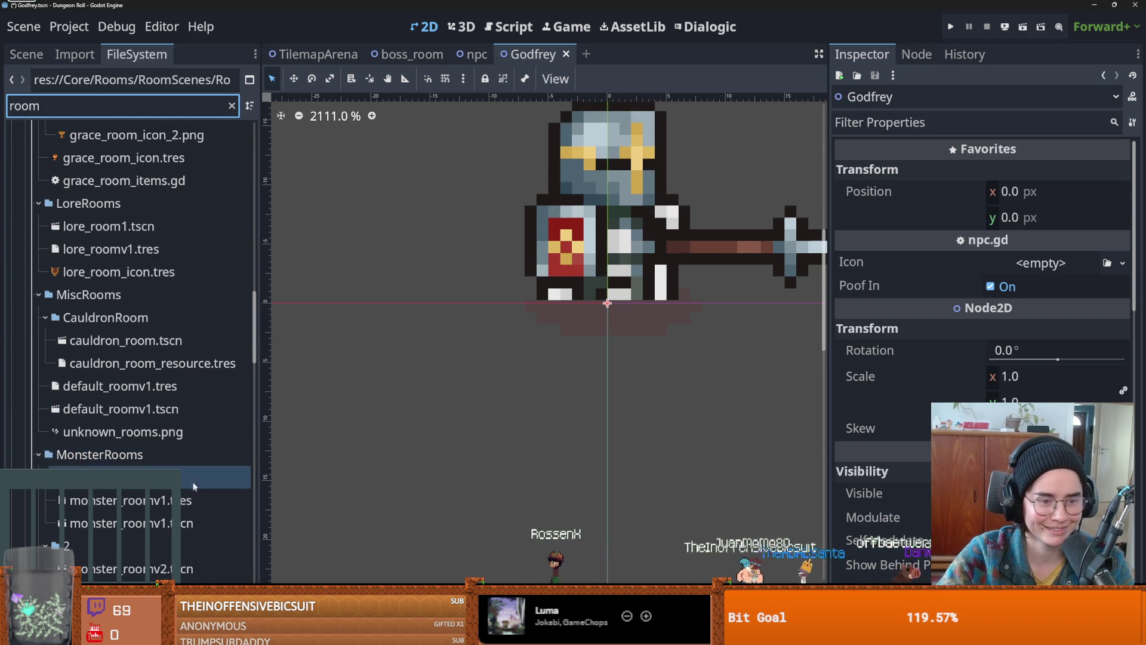
pyautogui.moveTo(257, 361); pyautogui.dragTo(274, 560)
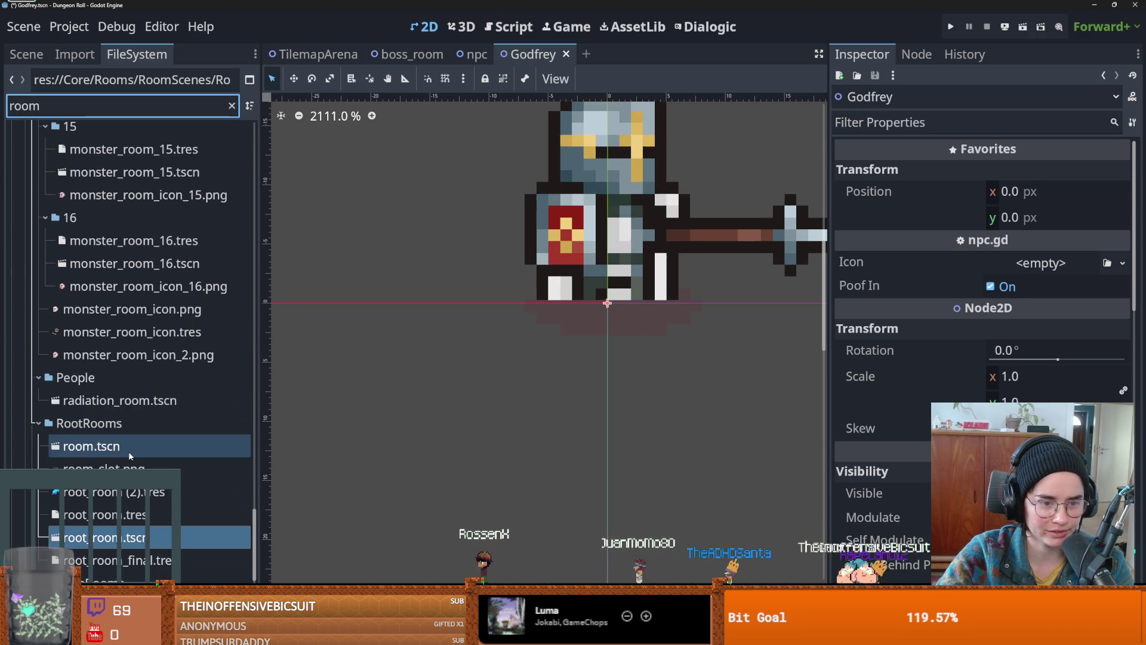
pyautogui.rightClick(128, 449)
pyautogui.click(198, 246)
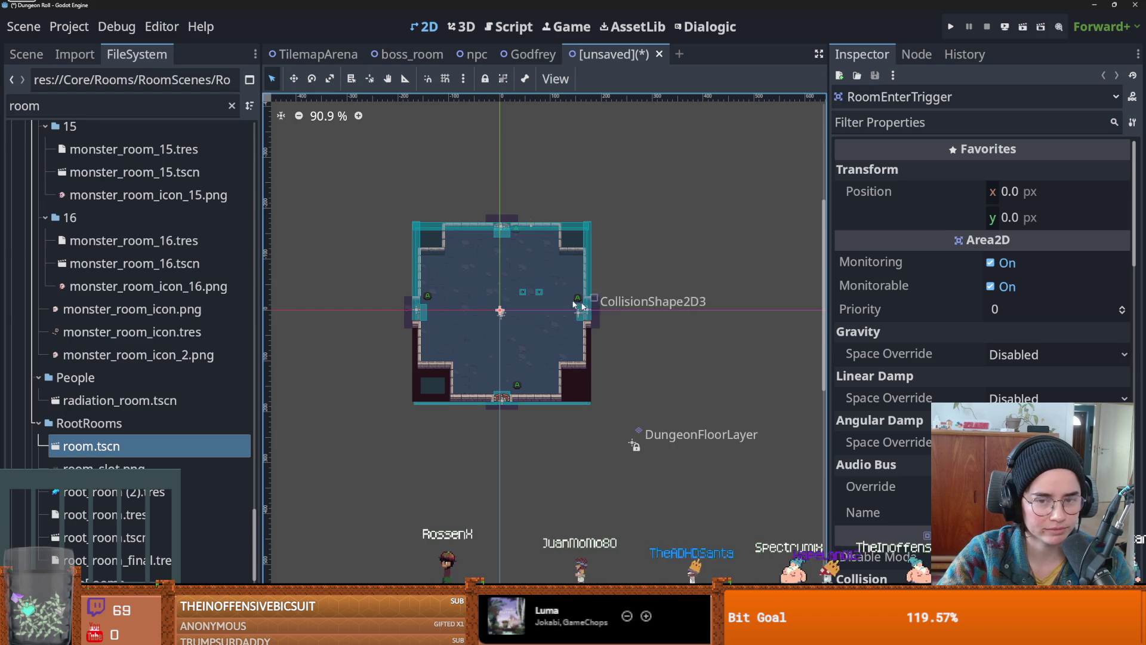
pyautogui.scroll(6, 507, 351)
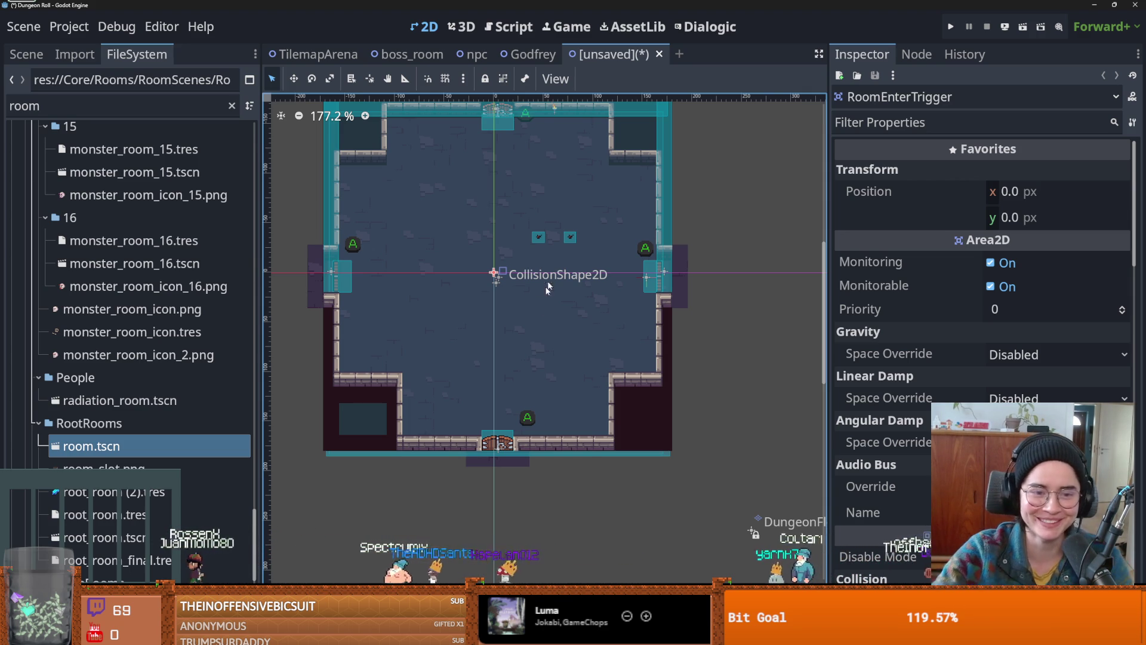
pyautogui.hotkey('ctrl', 's')
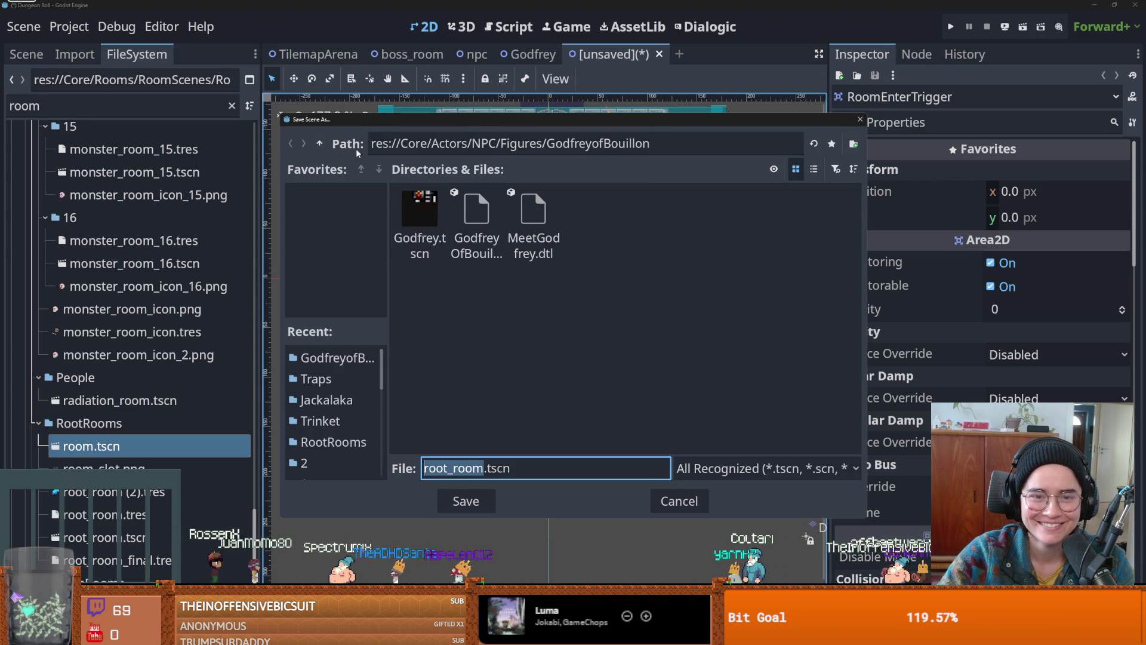
# - Save the scene as GodfreyCrusaderRoom.tscn in res://Core/Rooms/RoomScenes/LoreRooms
pyautogui.click(319, 143)
pyautogui.click(319, 144)
pyautogui.click(320, 144)
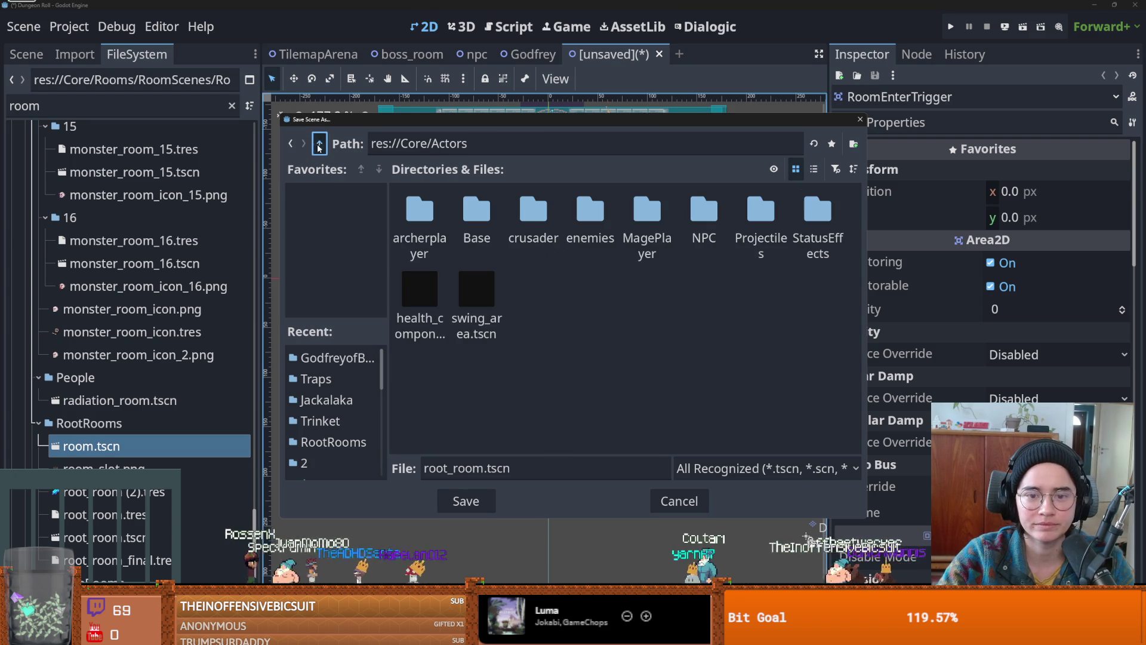
pyautogui.click(319, 143)
pyautogui.doubleClick(756, 214)
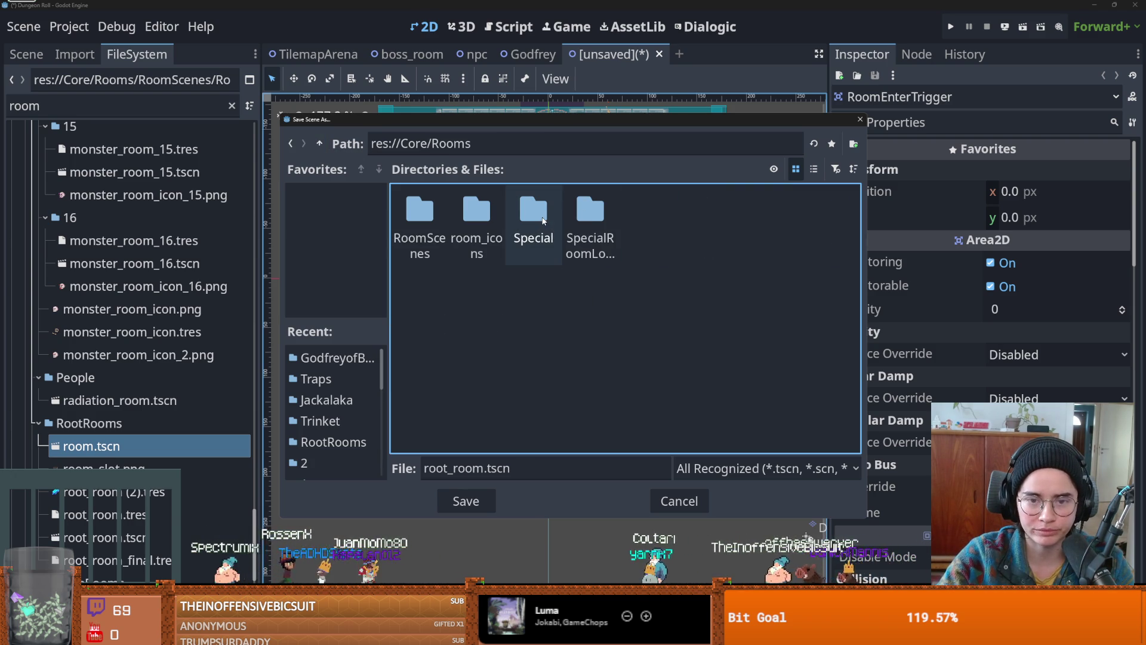
pyautogui.doubleClick(419, 218)
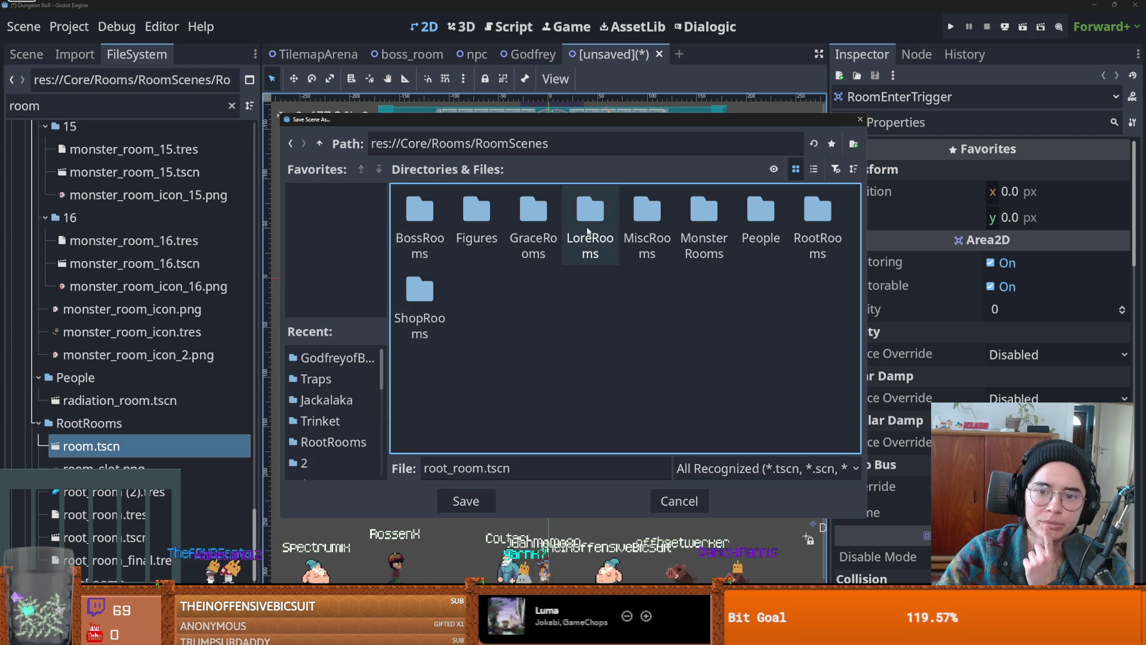
pyautogui.doubleClick(571, 264)
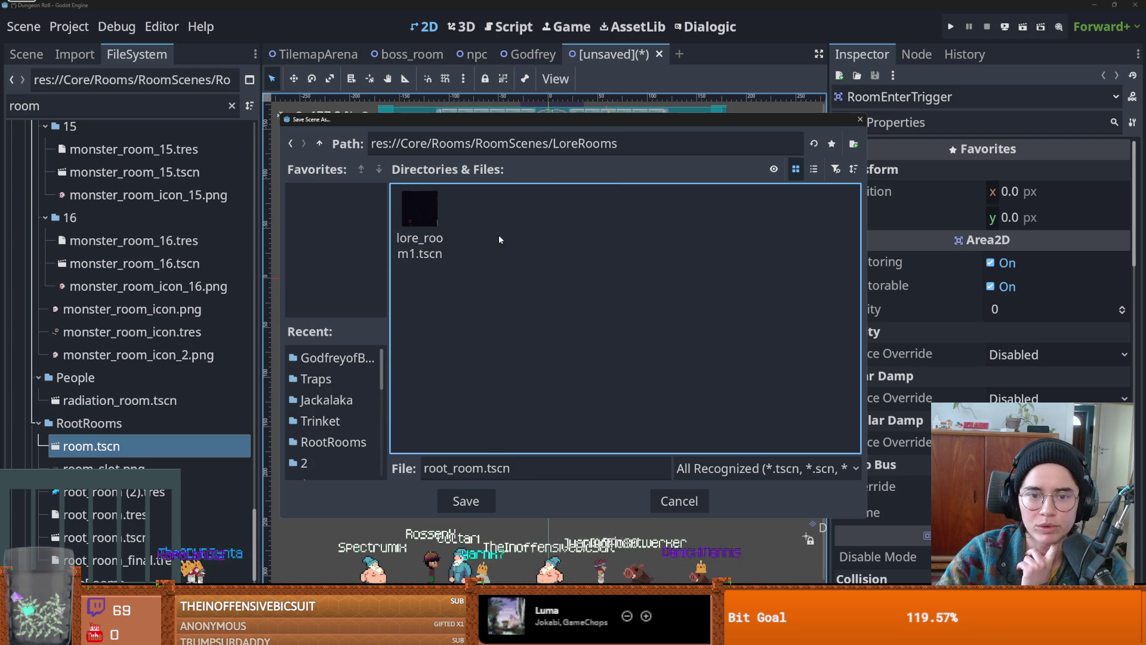
pyautogui.click(449, 471)
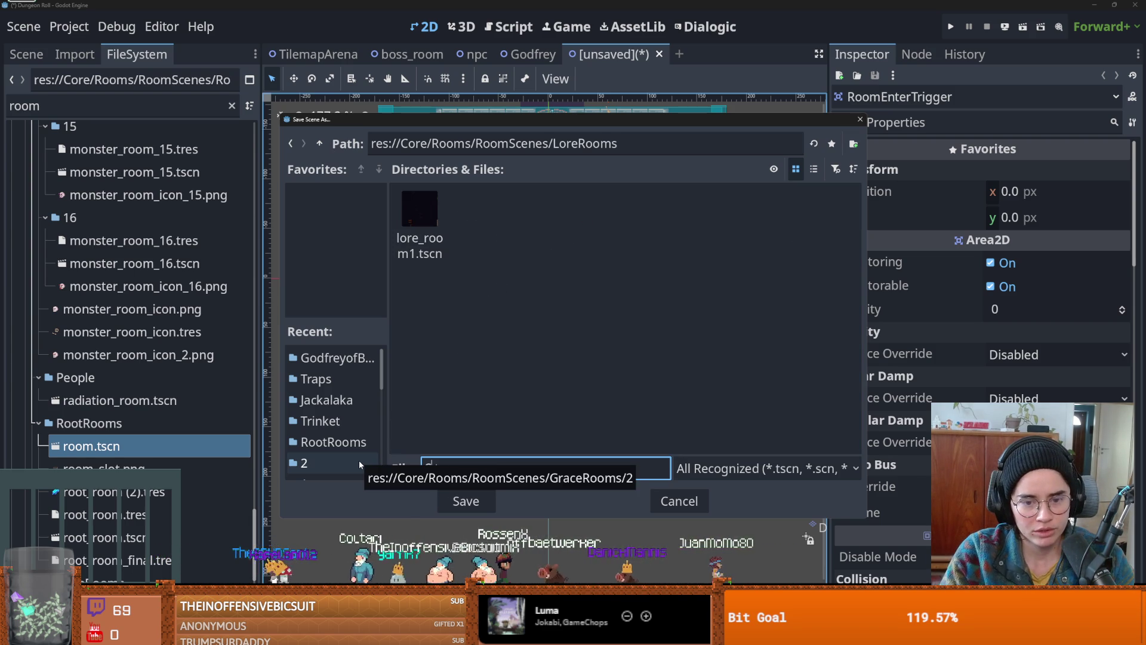
pyautogui.press('BackSpace')
pyautogui.write('Godfrey')
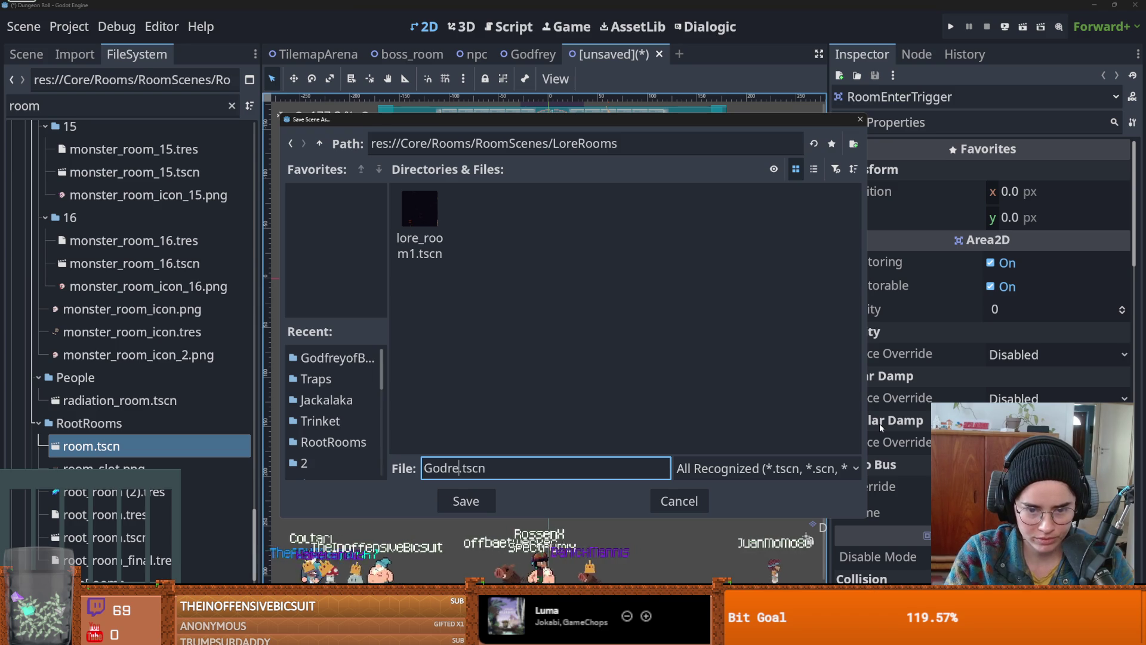
pyautogui.write('CrusaderRoo')
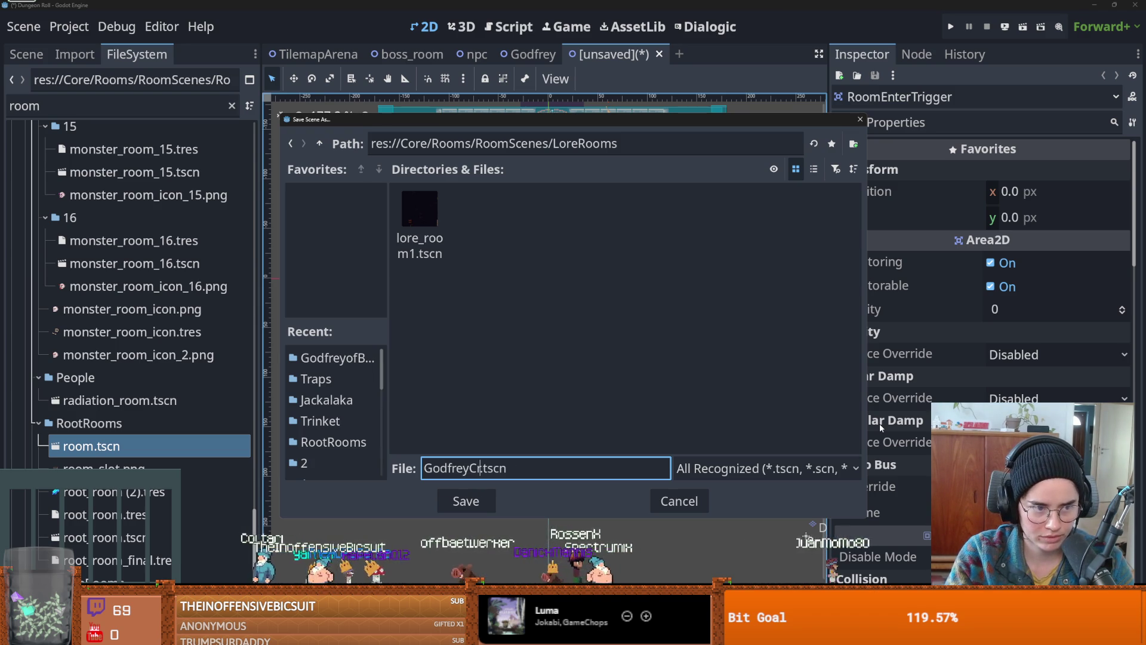
pyautogui.write('m')
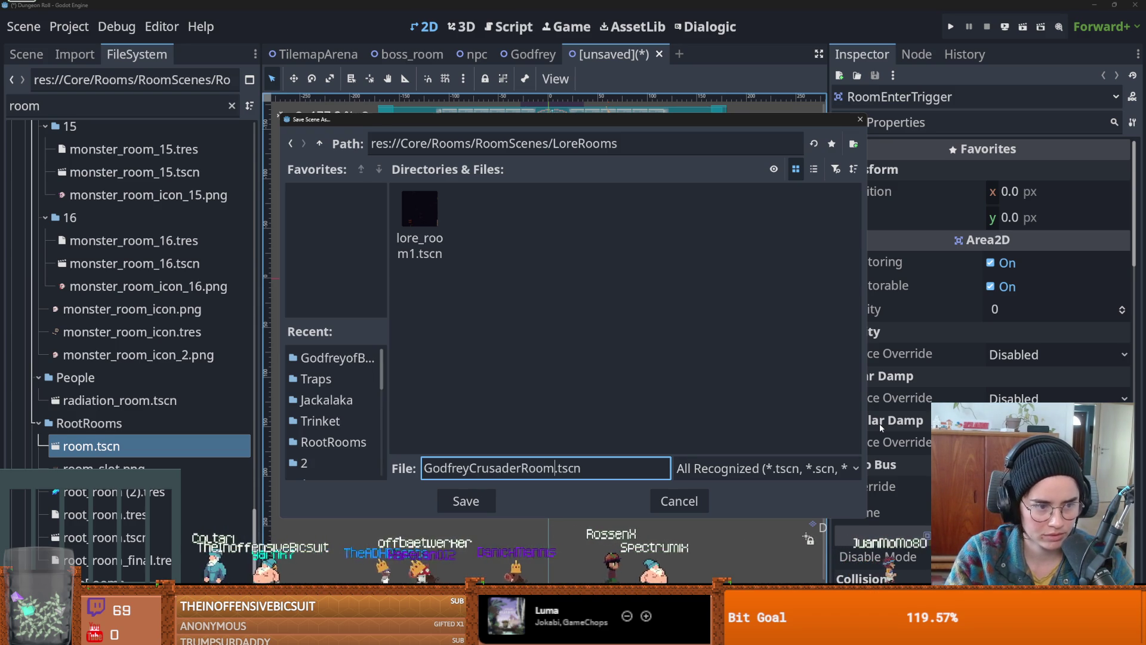
pyautogui.press('Return')
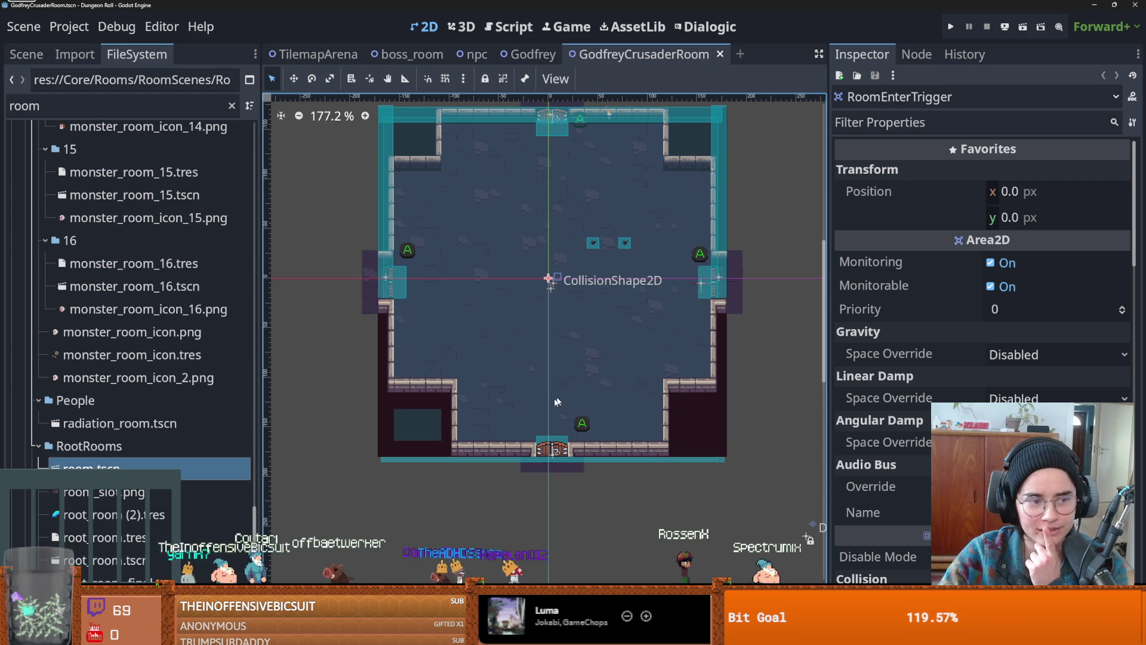
# - Save the GodfreyCrusaderRoom scene again
pyautogui.scroll(2, 573, 353)
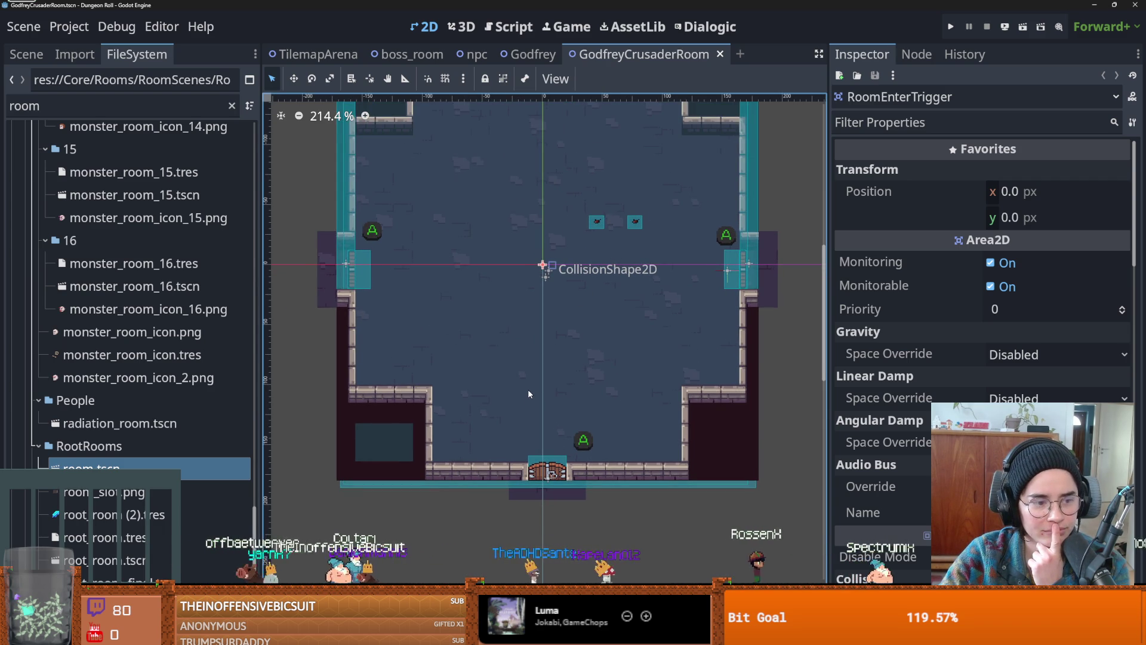
pyautogui.scroll(2, 528, 393)
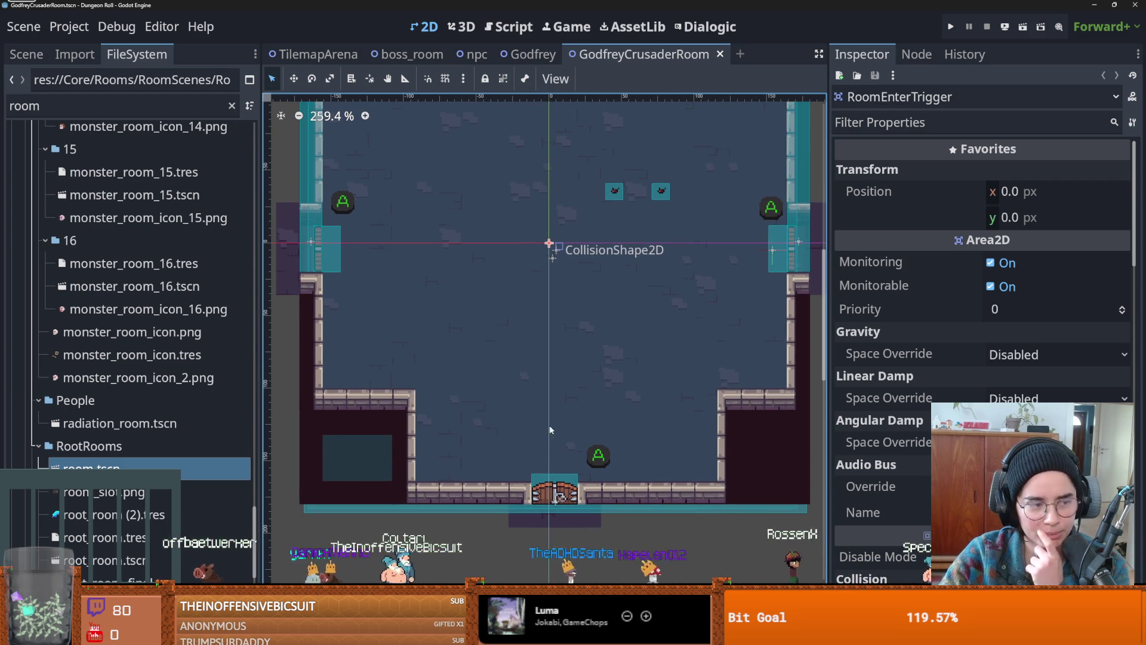
pyautogui.scroll(1, 570, 393)
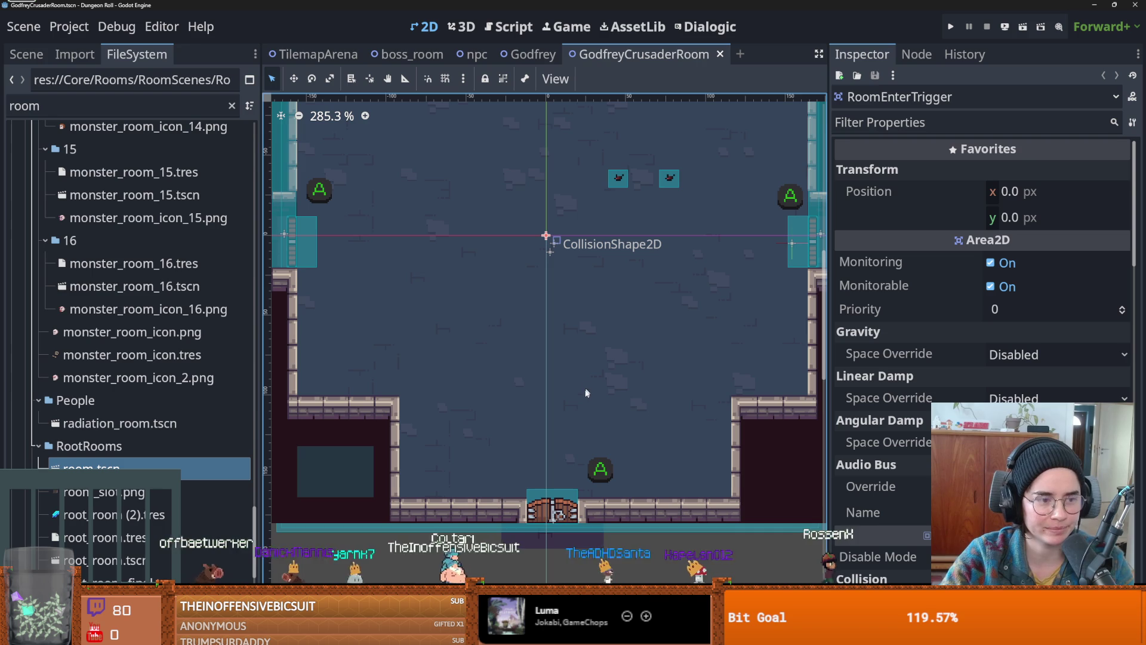
pyautogui.hscroll(-1, 526, 366)
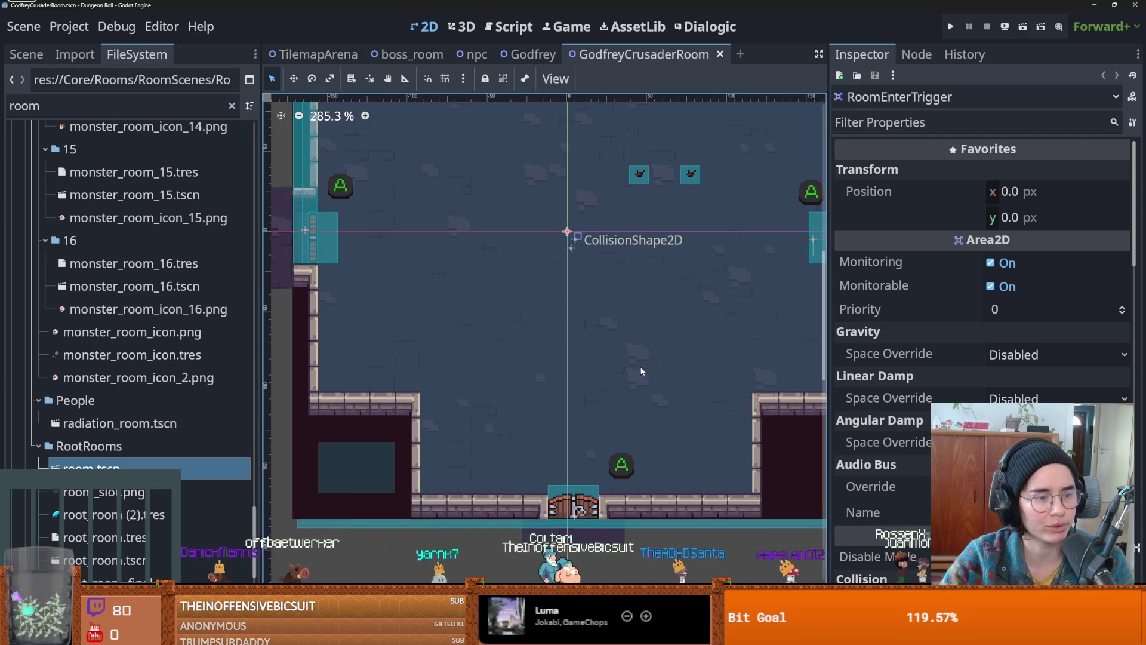
pyautogui.hscroll(-1, 636, 385)
pyautogui.scroll(-1, 635, 385)
pyautogui.hotkey('ctrl', 's')
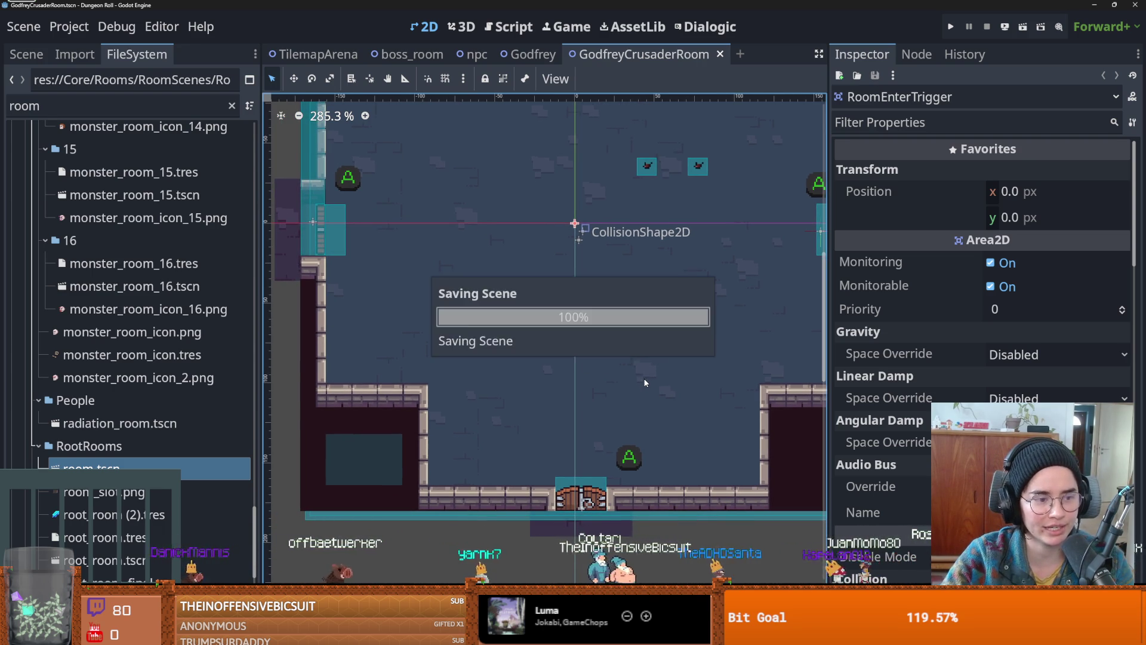
# - Collapse the Core, ui, tileset and assets folders and clear the 'room' file filter
pyautogui.hscroll(2, 659, 372)
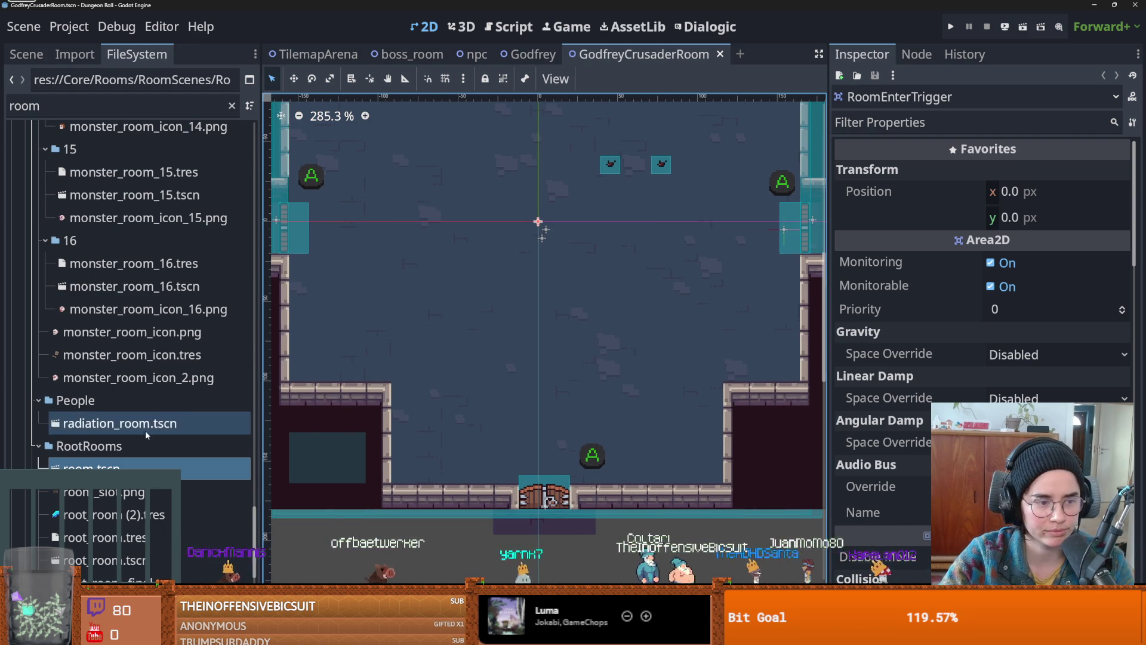
pyautogui.scroll(10, 76, 390)
pyautogui.scroll(8, 76, 391)
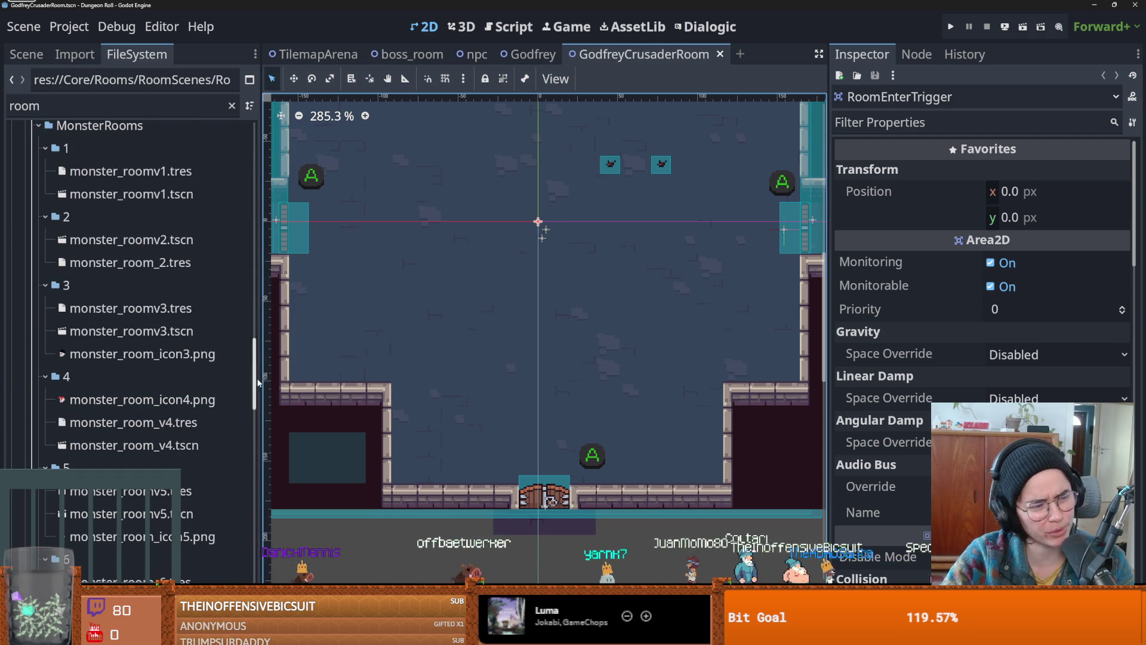
pyautogui.scroll(10, 36, 238)
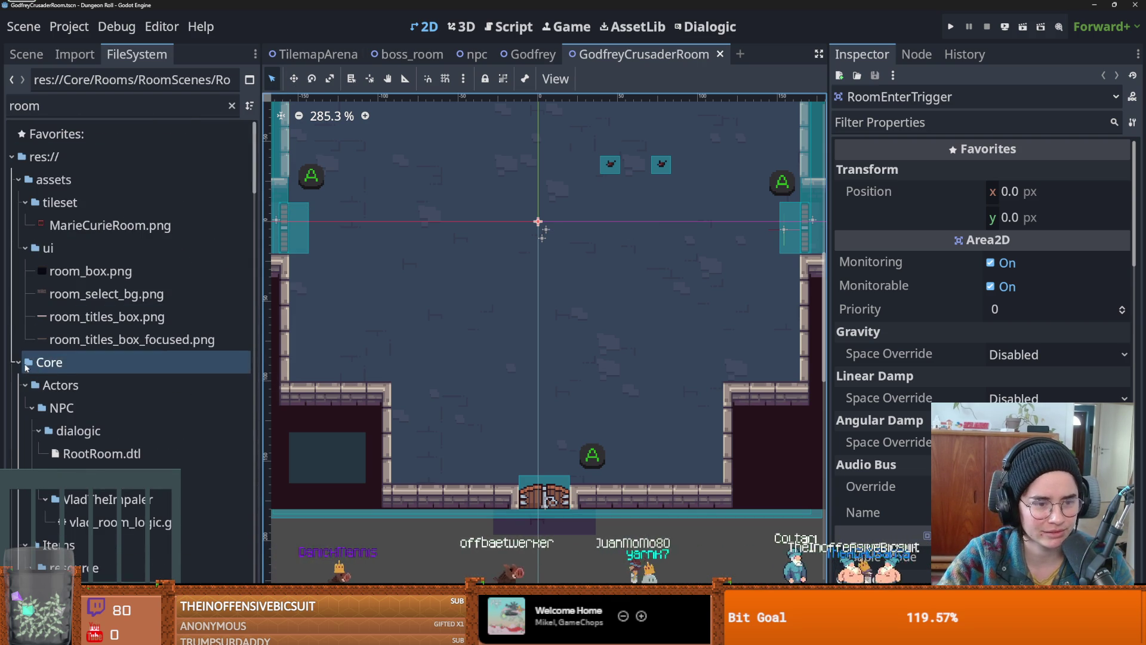
pyautogui.click(19, 362)
pyautogui.click(25, 248)
pyautogui.click(25, 203)
pyautogui.click(18, 179)
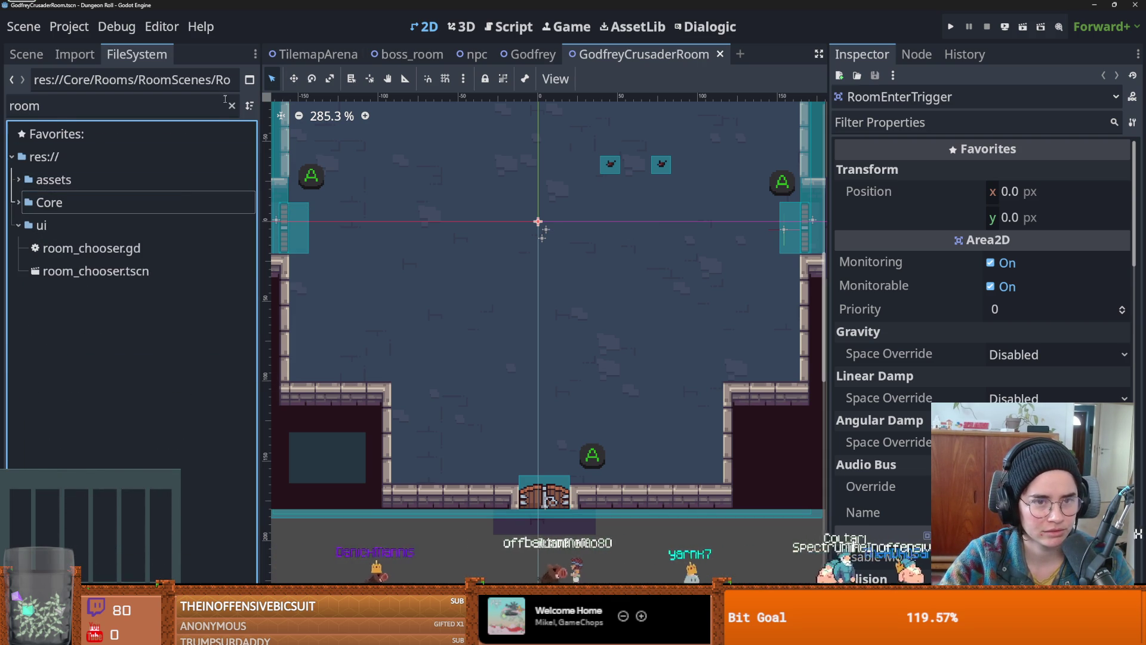
pyautogui.click(232, 105)
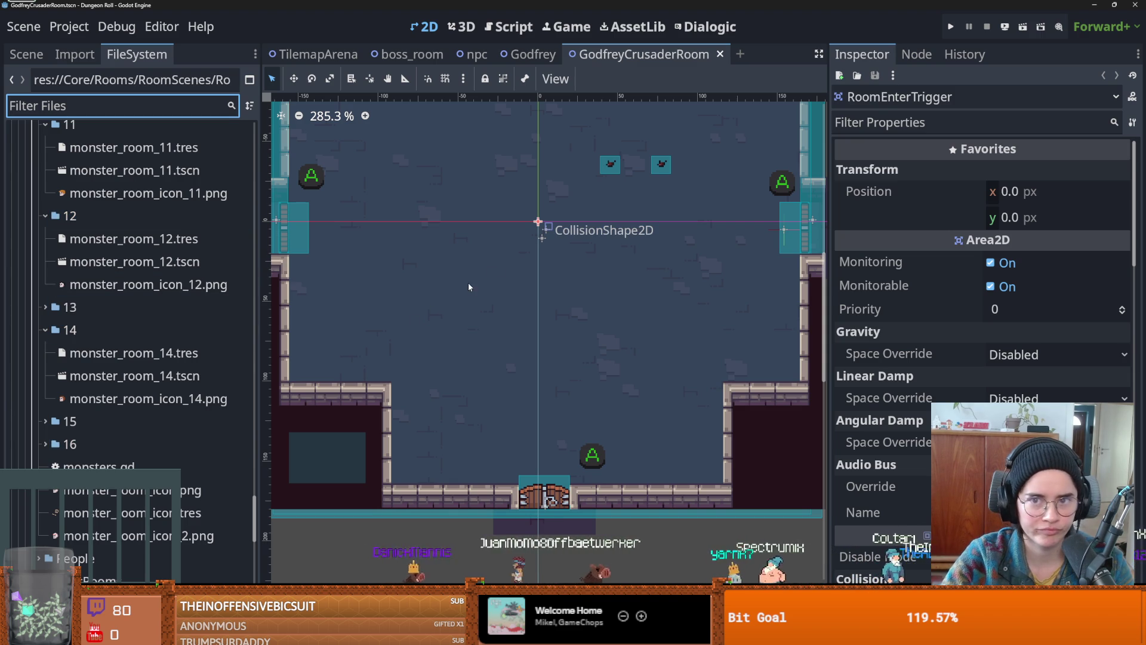
pyautogui.scroll(-3, 516, 278)
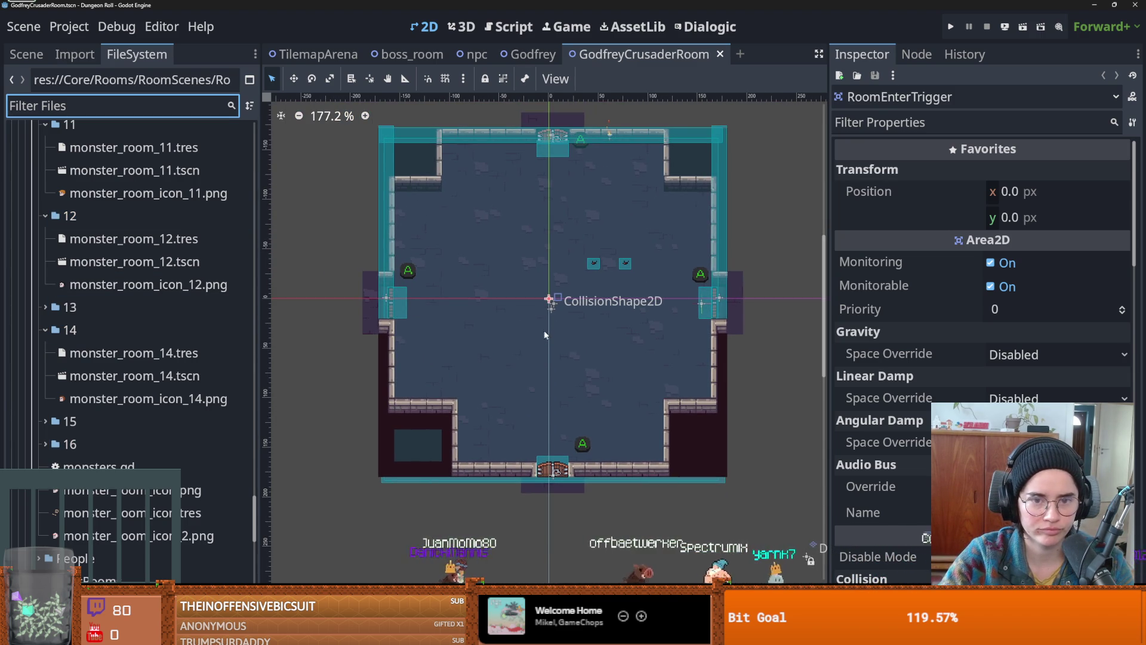
pyautogui.scroll(1, 544, 335)
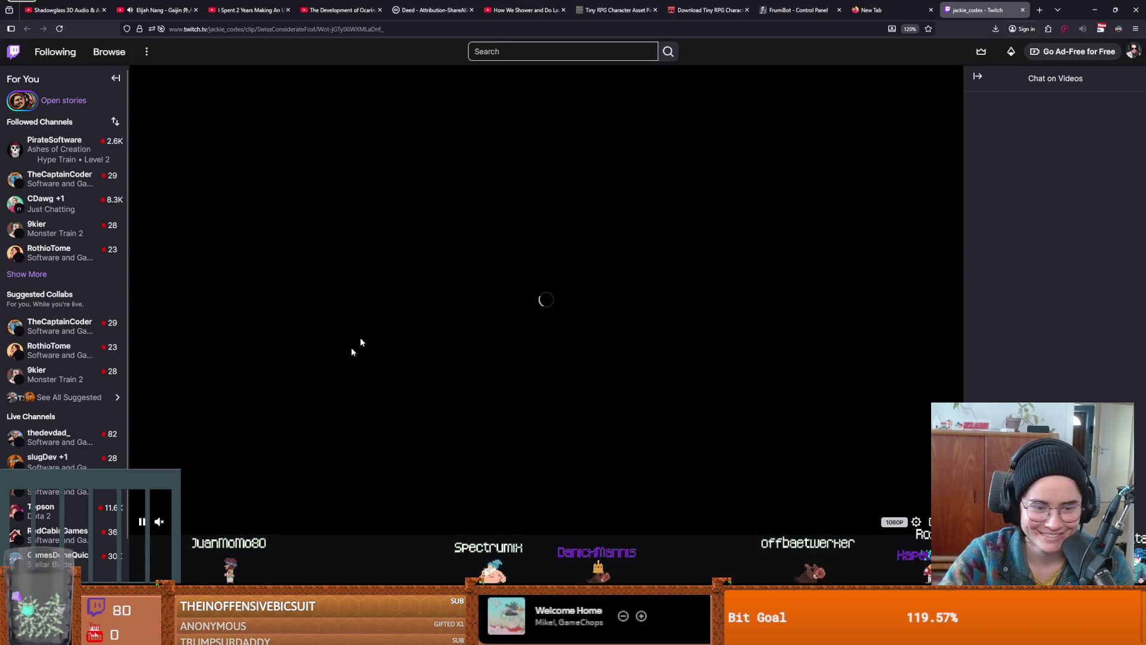
# - Scroll the Twitch clip page while the new clip loads and plays
pyautogui.scroll(-5, 282, 495)
pyautogui.scroll(5, 282, 494)
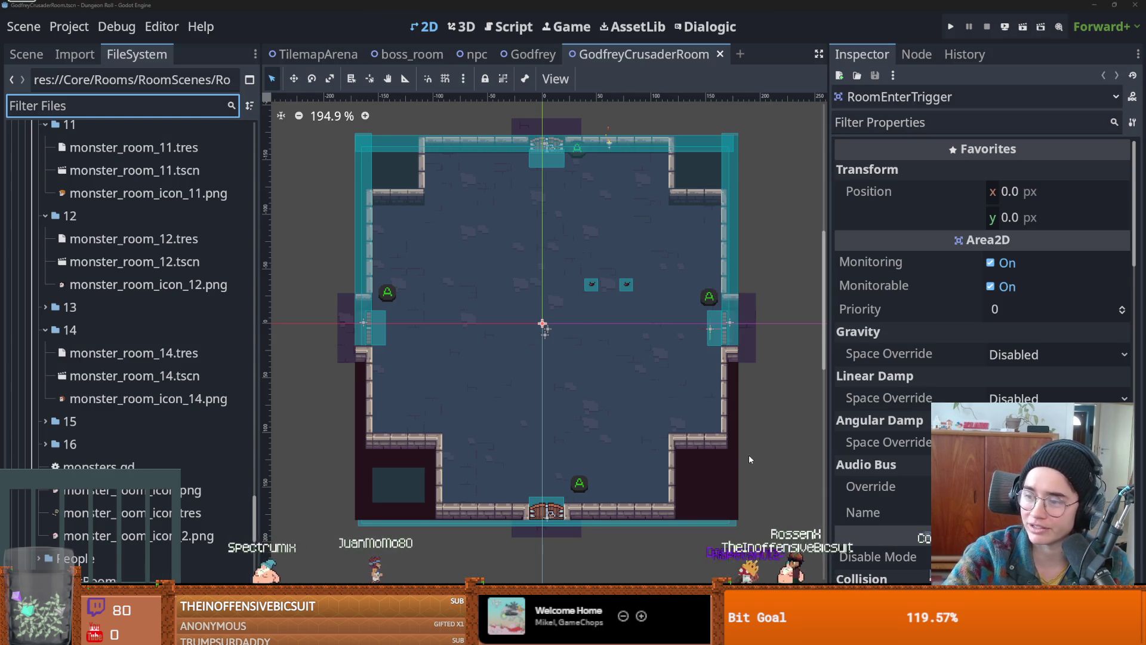
# - Save the GodfreyCrusaderRoom scene three times with Ctrl+S
pyautogui.scroll(1, 456, 327)
pyautogui.hotkey('ctrl', 's')
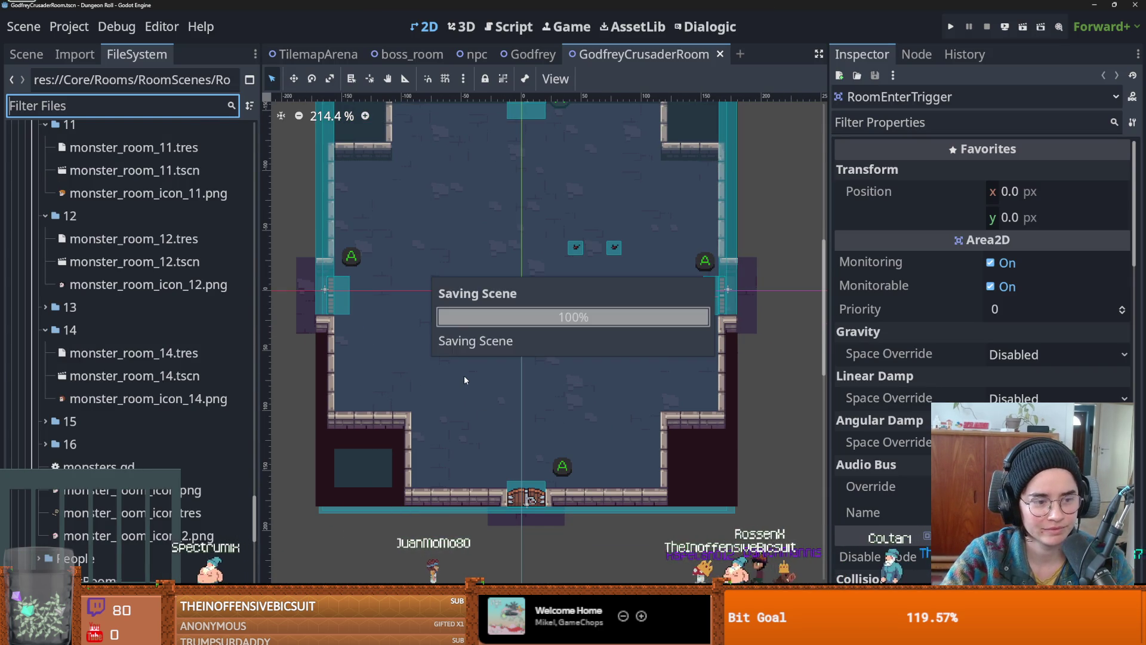
pyautogui.scroll(1, 501, 415)
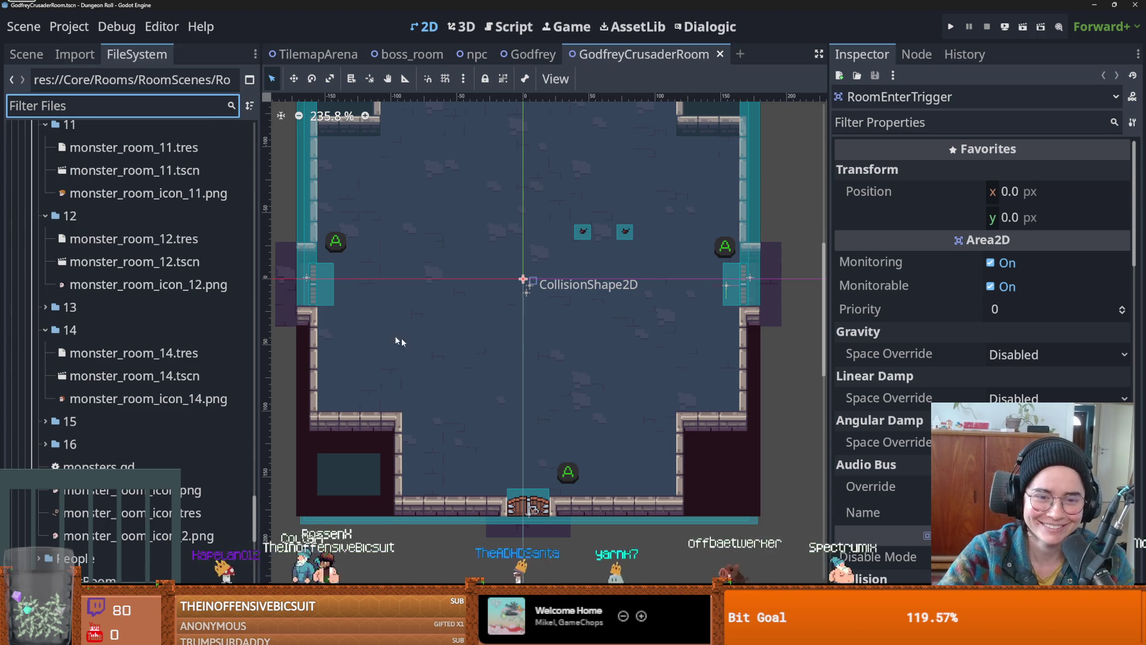
pyautogui.hotkey('ctrl', 's')
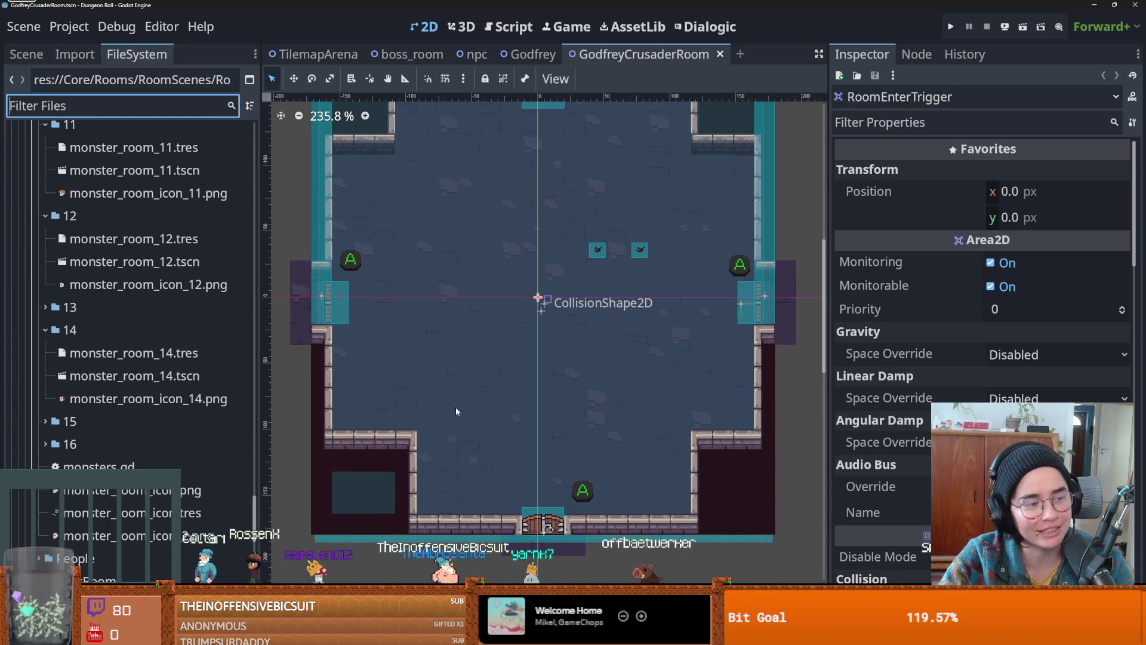
pyautogui.scroll(1, 460, 406)
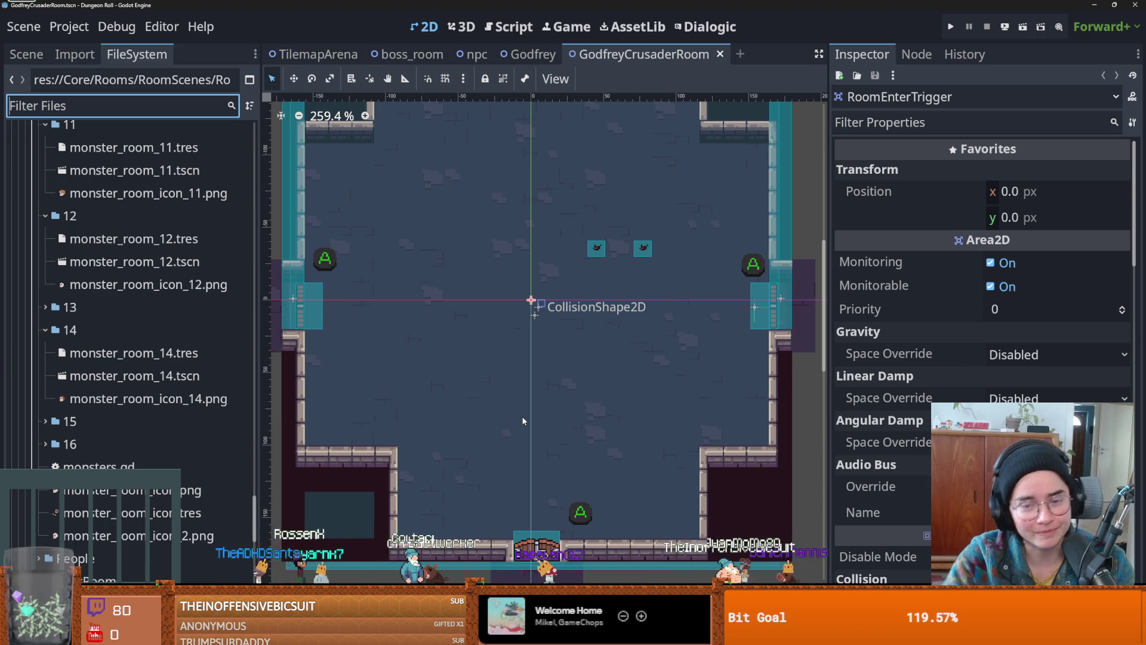
pyautogui.hotkey('ctrl', 's')
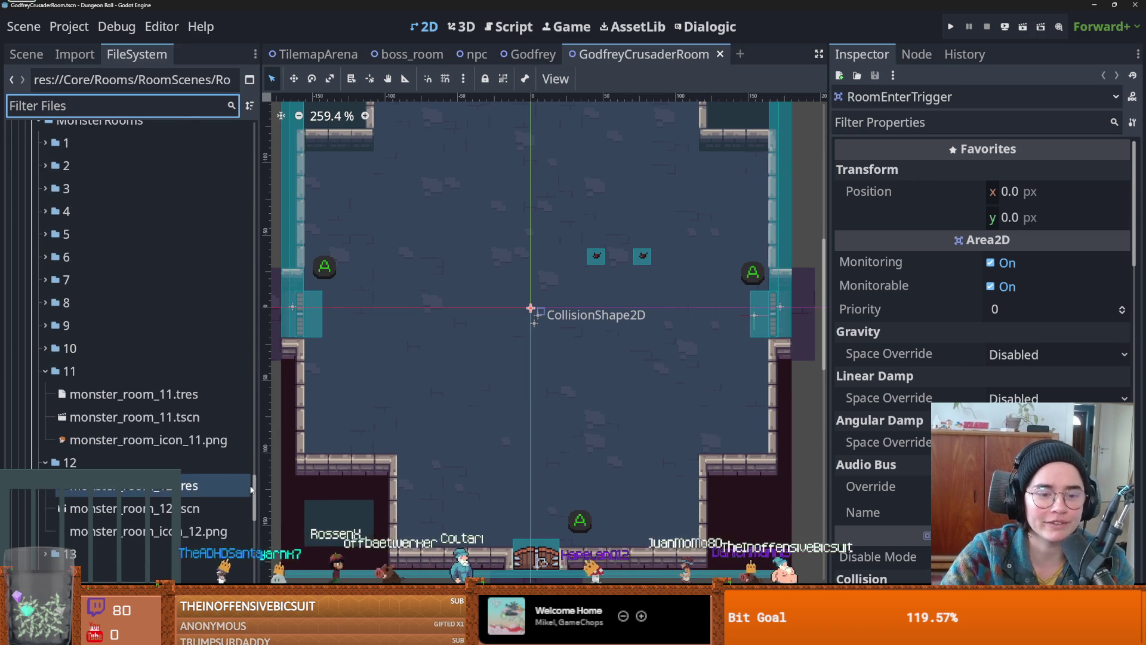
# - Collapse the BossRooms, RoomScenes, Rooms and Tiles folders, saving the scene along the way
pyautogui.scroll(7, 179, 359)
pyautogui.click(64, 237)
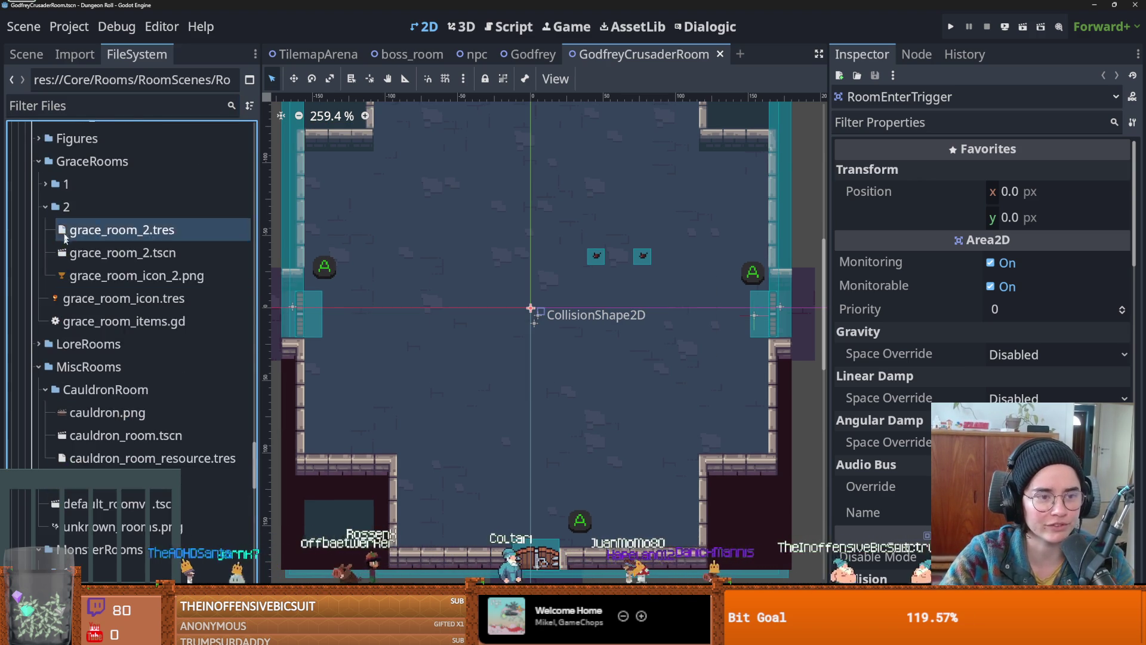
pyautogui.scroll(3, 64, 239)
pyautogui.click(66, 186)
pyautogui.click(37, 186)
pyautogui.click(31, 165)
pyautogui.click(24, 140)
pyautogui.hotkey('ctrl', 's')
pyautogui.click(25, 419)
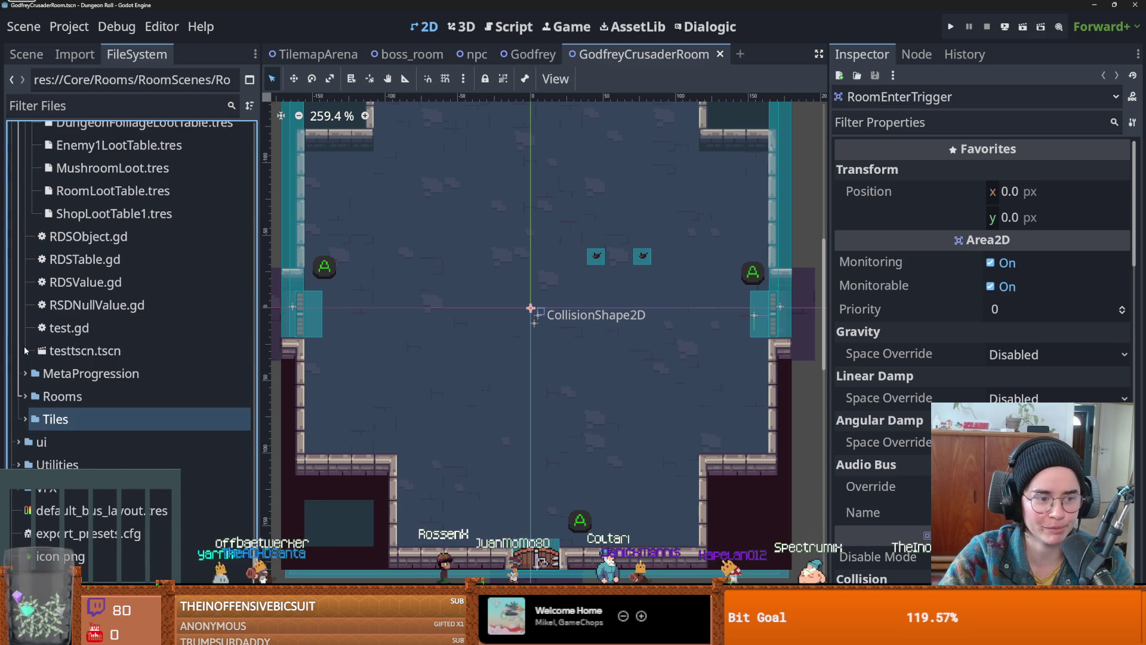
pyautogui.click(156, 350)
# - Collapse the Tables, LootTable and Projectiles folders
pyautogui.scroll(3, 169, 341)
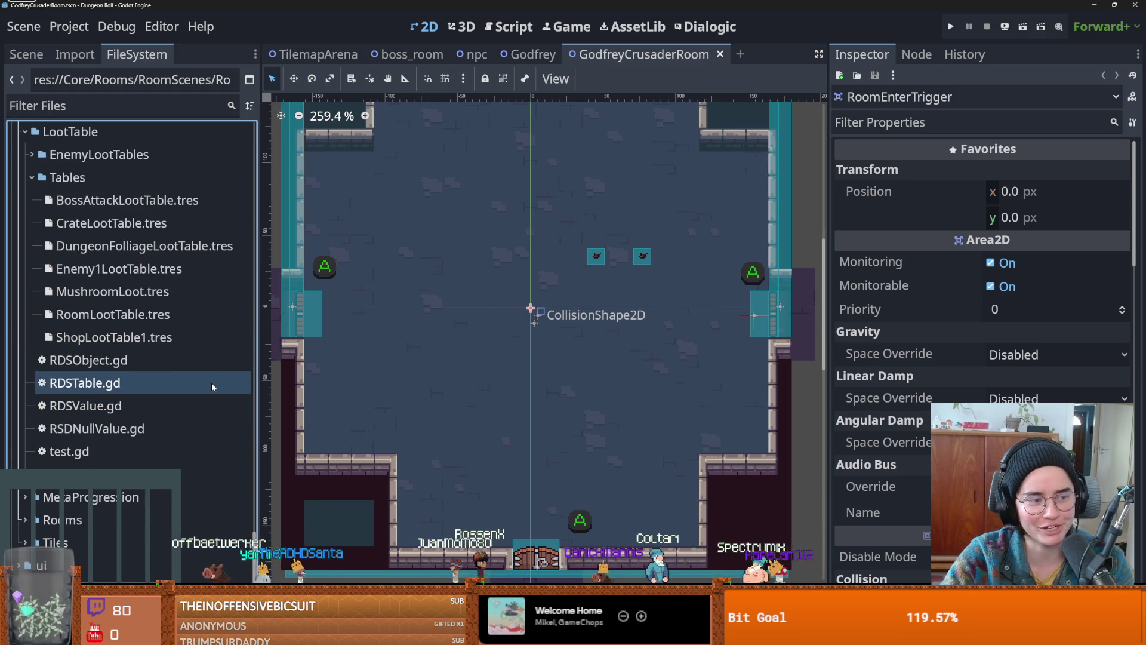
pyautogui.scroll(2, 37, 272)
pyautogui.click(32, 238)
pyautogui.click(26, 193)
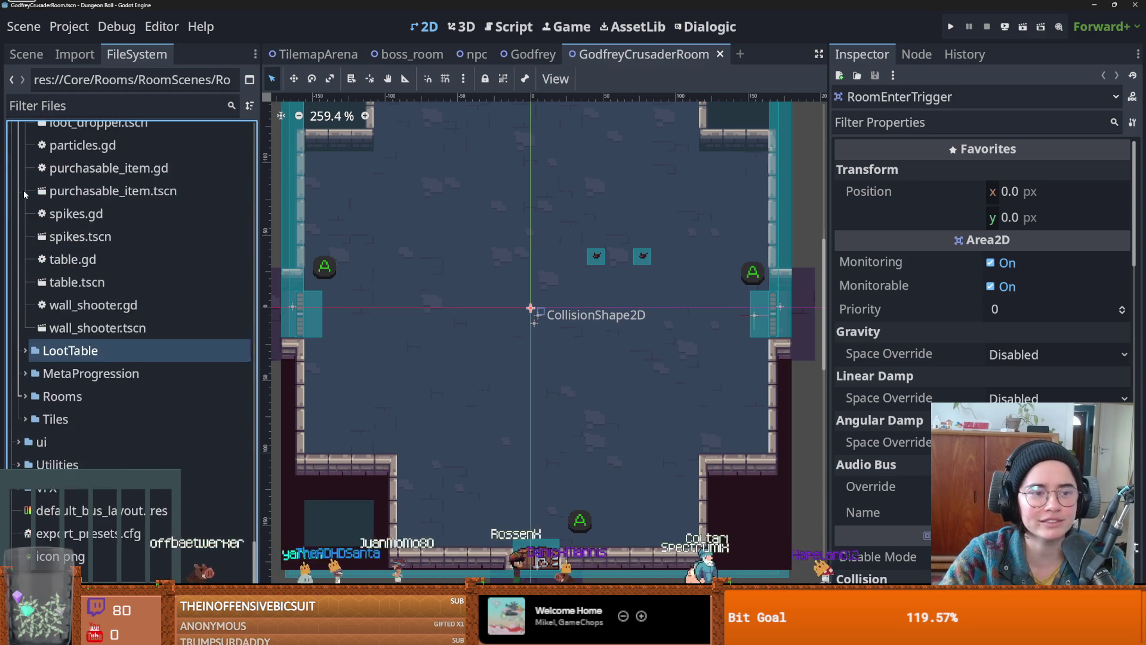
pyautogui.scroll(5, 214, 418)
pyautogui.scroll(-10, 214, 424)
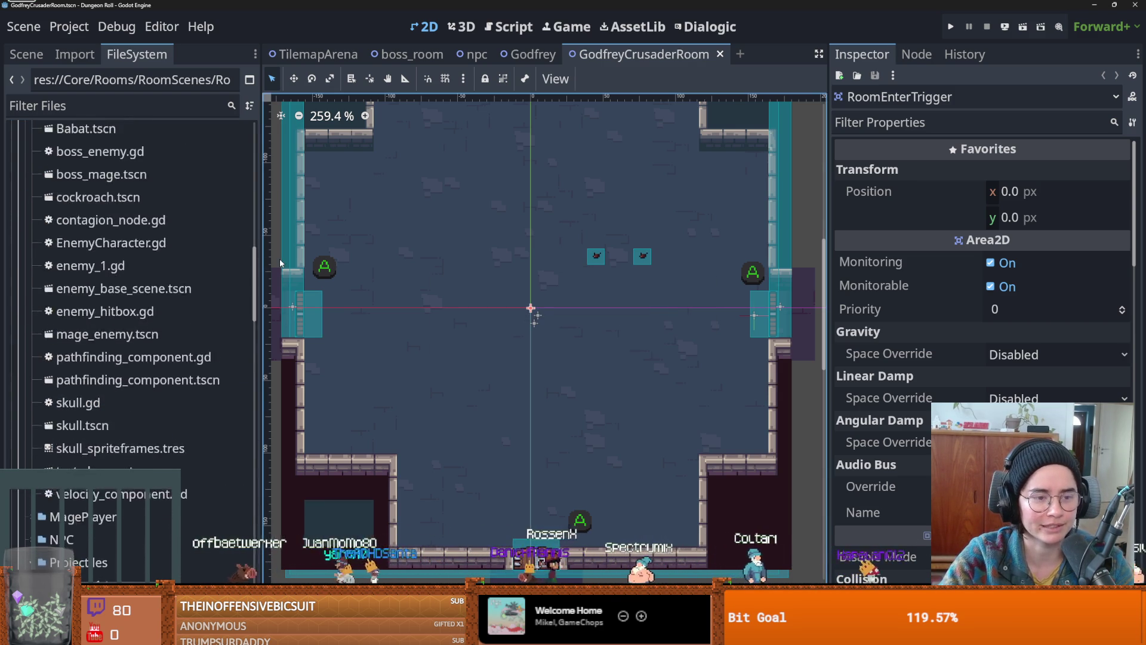
pyautogui.click(32, 255)
pyautogui.scroll(10, 33, 287)
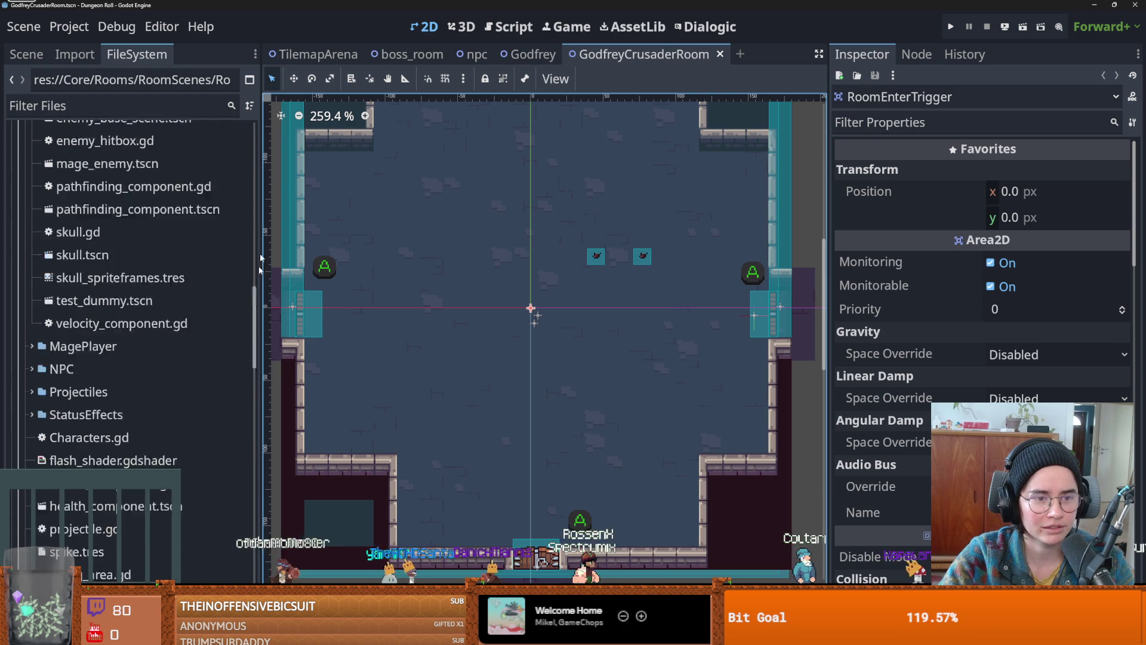
# - Collapse the enemies, archerplayer, Actors and Doors folders and show the RootRoom node tree
pyautogui.click(31, 336)
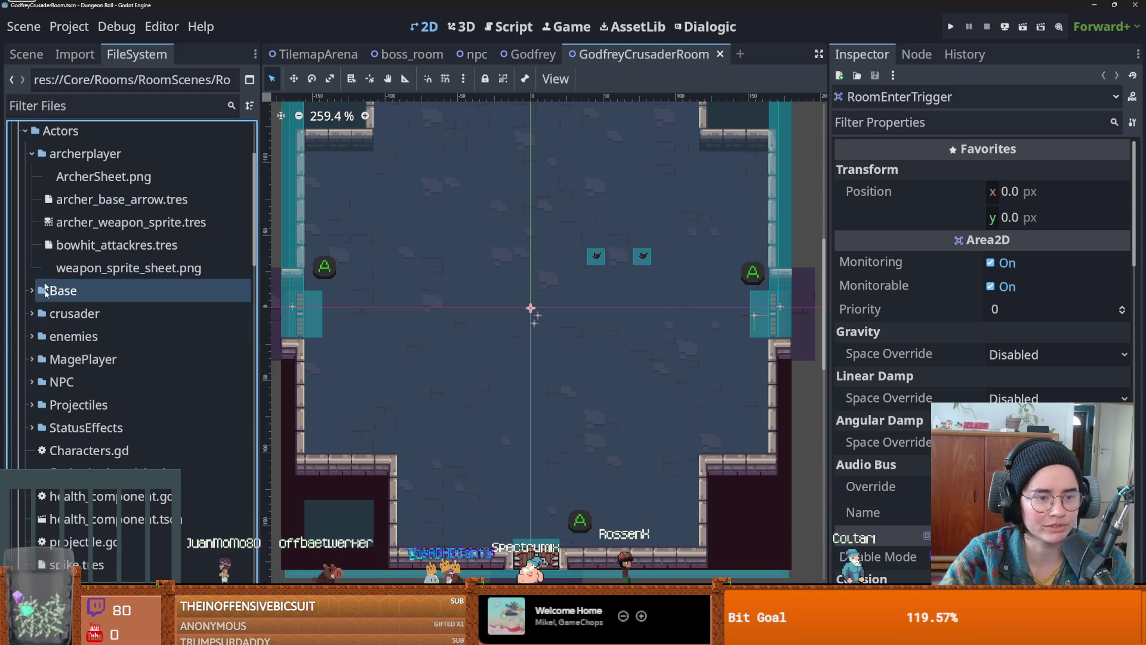
pyautogui.click(31, 154)
pyautogui.click(25, 131)
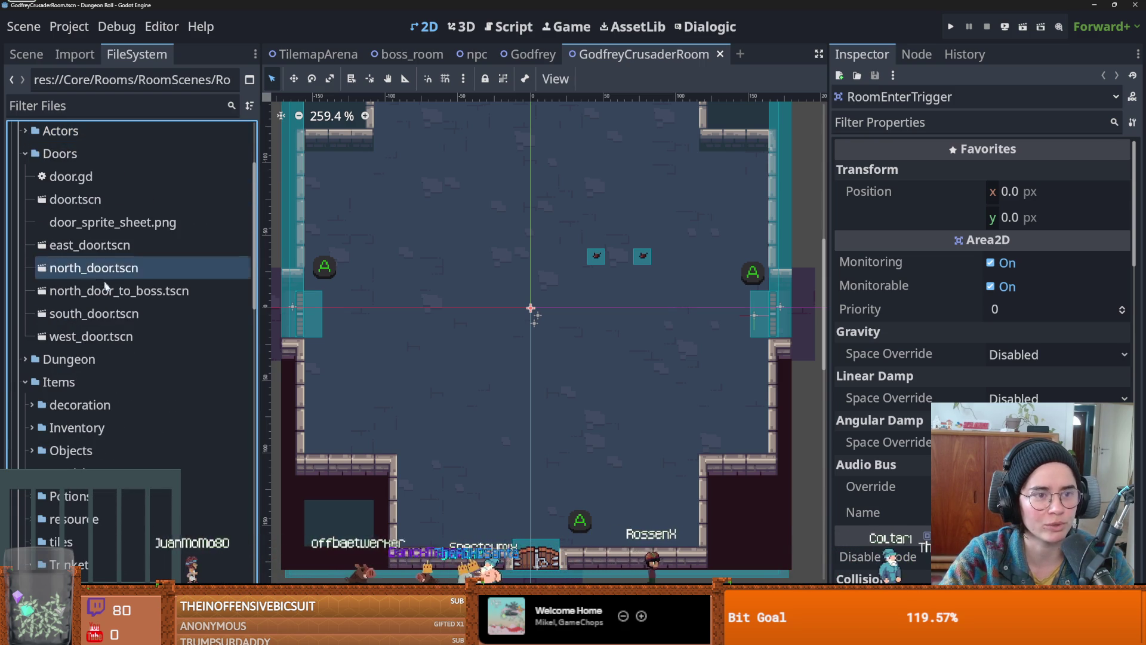
pyautogui.click(25, 153)
pyautogui.scroll(5, 36, 154)
pyautogui.scroll(-2, 480, 302)
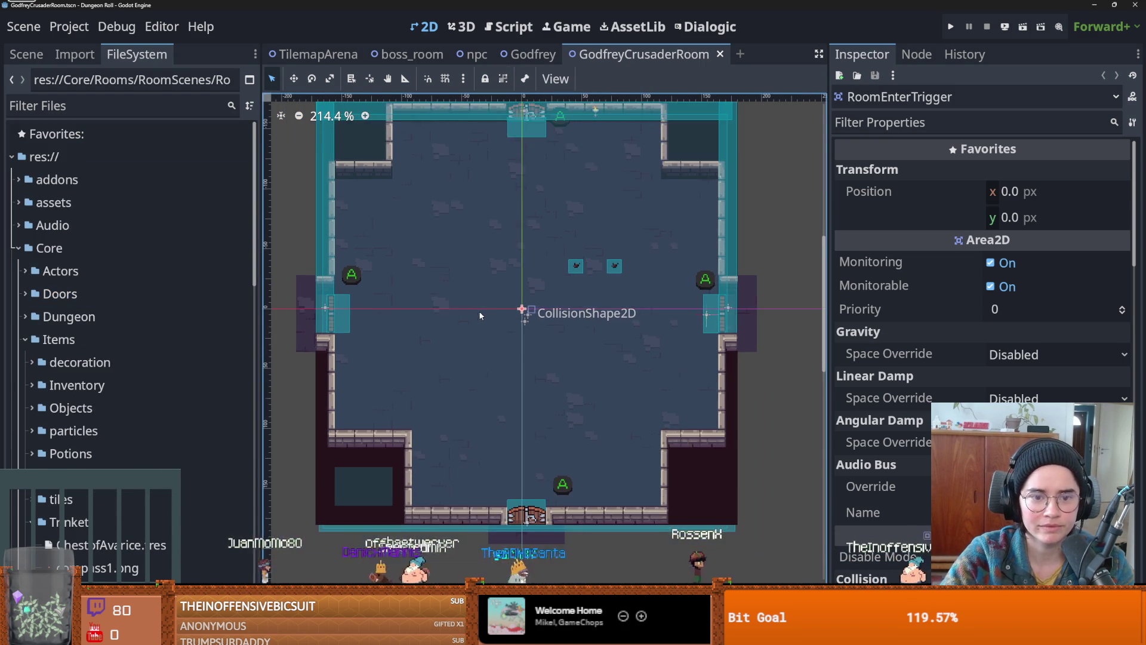
pyautogui.click(26, 54)
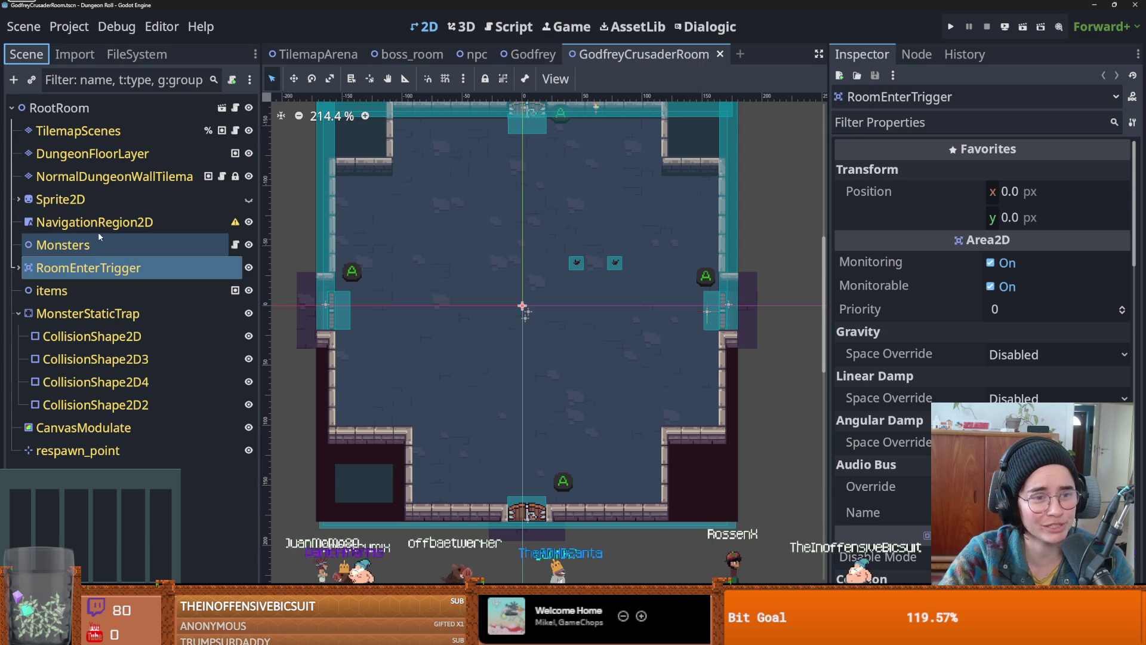
# - Select the TilemapScenes node for editing
pyautogui.click(18, 268)
pyautogui.click(18, 267)
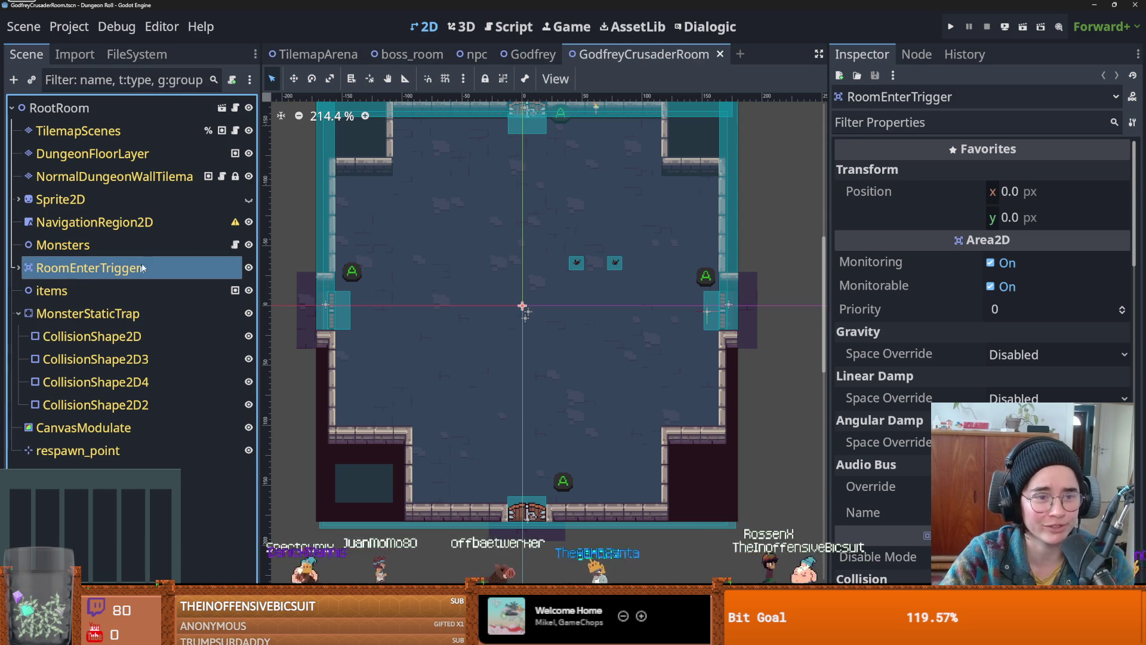
pyautogui.click(92, 154)
pyautogui.click(166, 132)
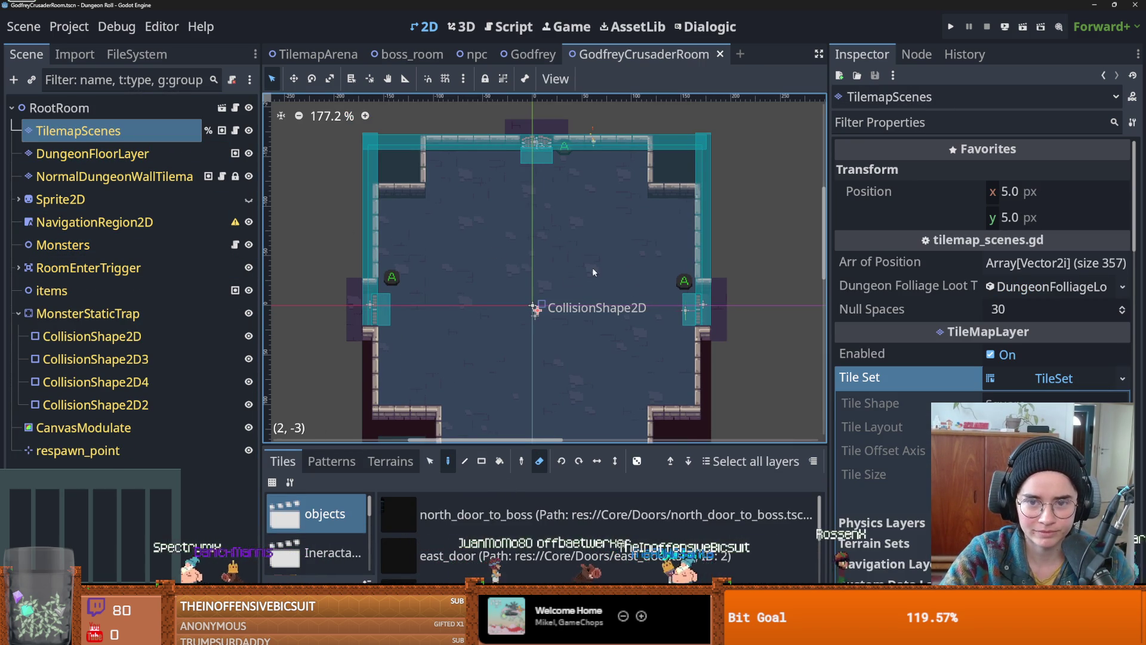
# - Erase the two teal scene tiles in the middle of the room and save the scene
pyautogui.moveTo(609, 270); pyautogui.dragTo(577, 270)
pyautogui.scroll(-1, 537, 298)
pyautogui.scroll(1, 522, 343)
pyautogui.scroll(-1, 522, 339)
pyautogui.hotkey('ctrl', 's')
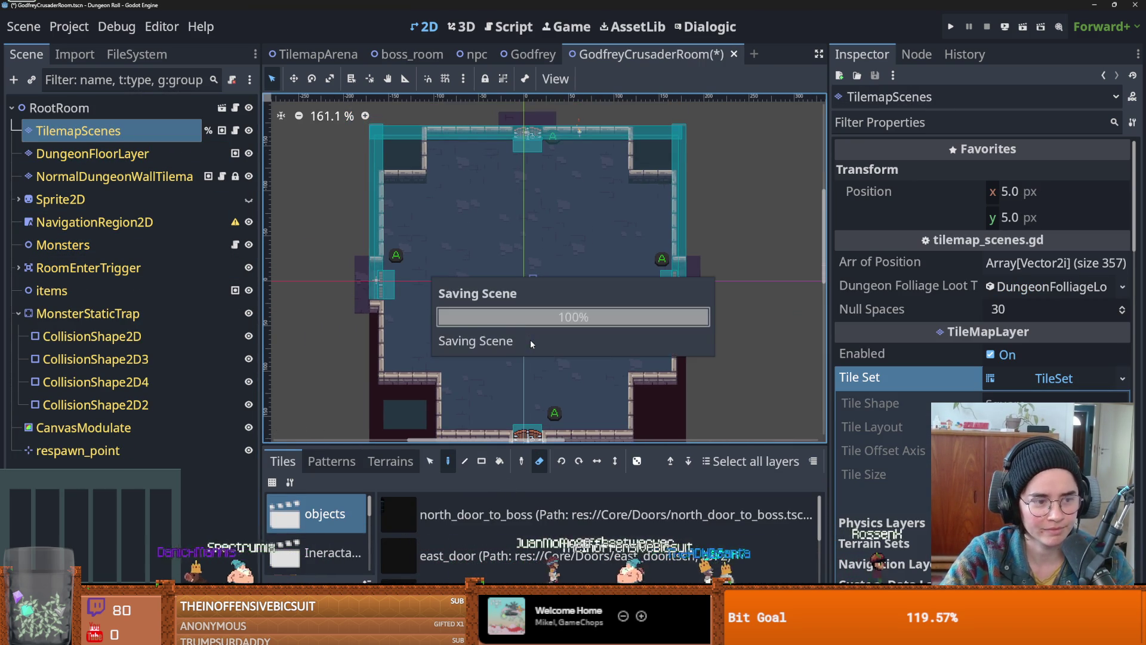
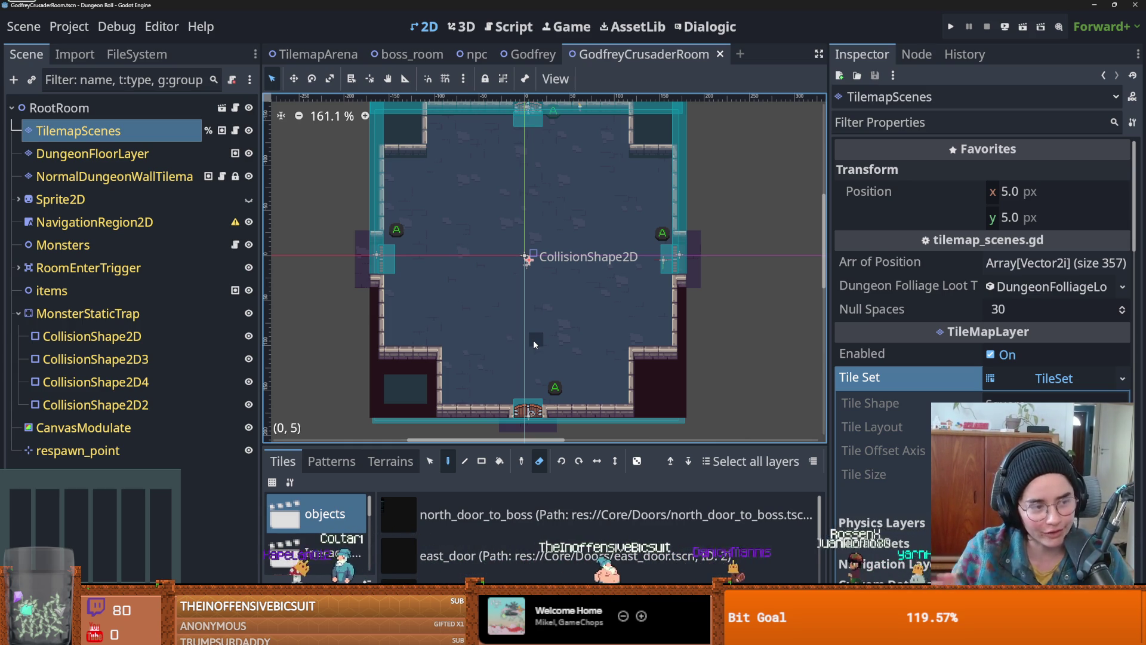
# - Save the GodfreyCrusaderRoom scene several times while zooming around the dungeon room
pyautogui.scroll(2, 530, 293)
pyautogui.hotkey('ctrl', 's')
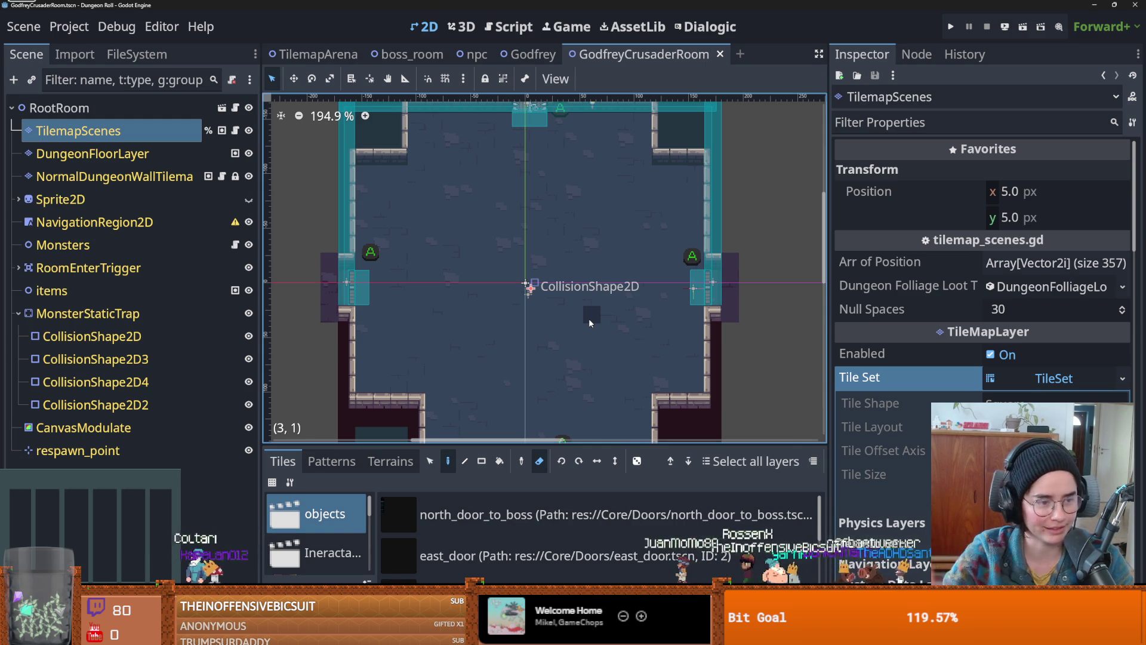
pyautogui.scroll(1, 540, 296)
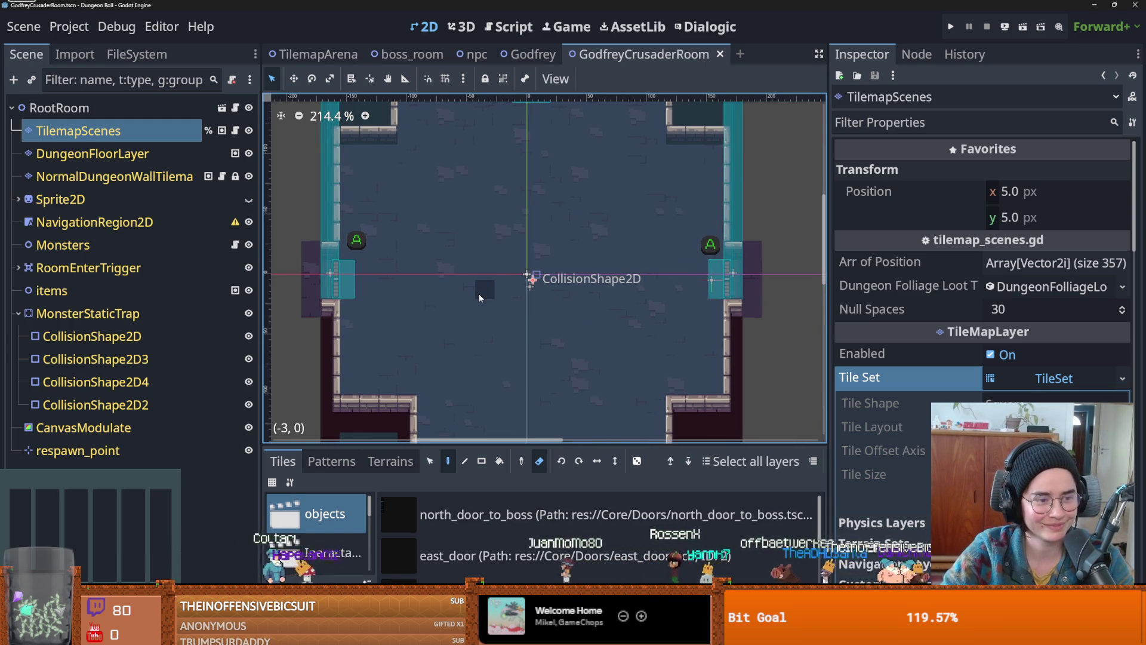
pyautogui.scroll(1, 480, 296)
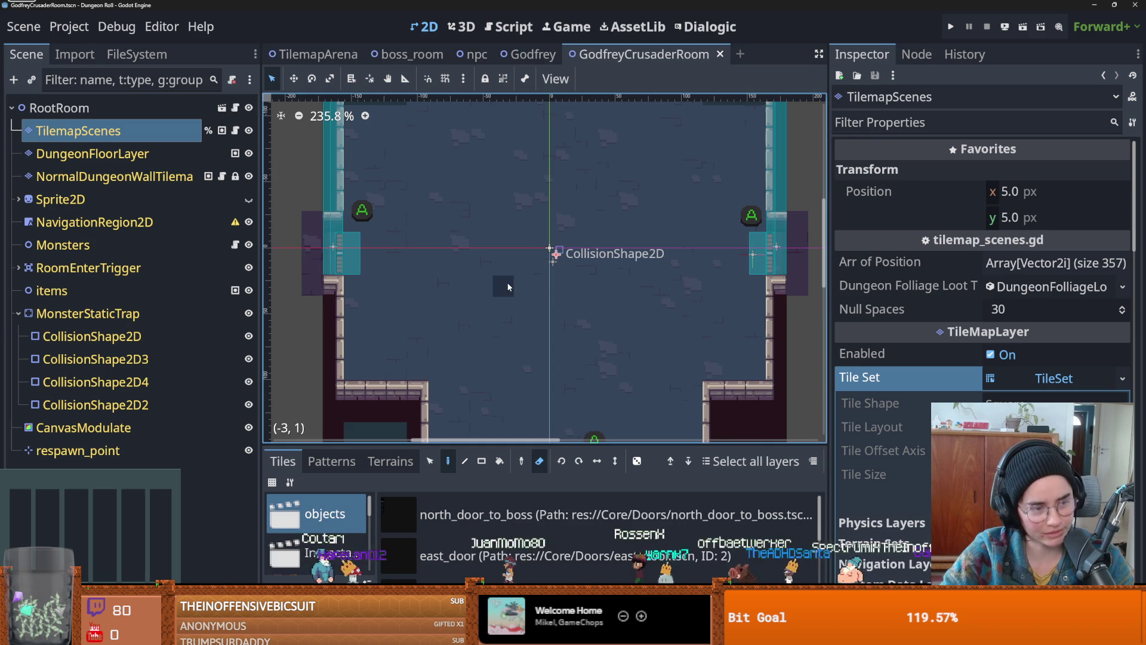
pyautogui.scroll(2, 518, 296)
pyautogui.scroll(1, 537, 307)
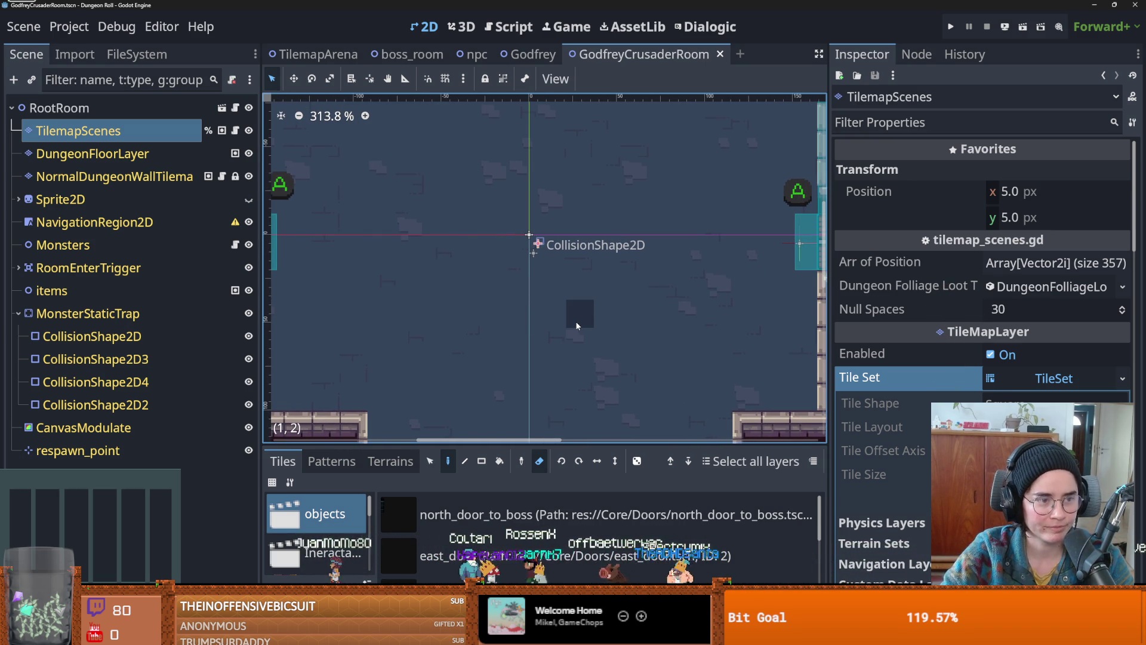
pyautogui.scroll(-2, 568, 324)
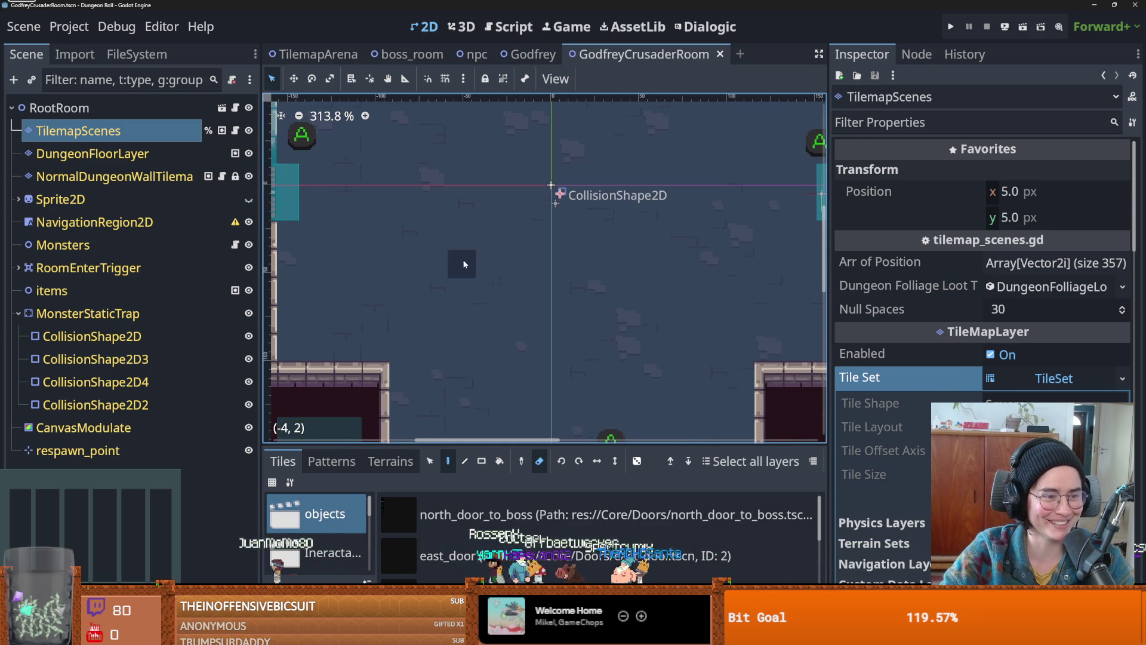
pyautogui.hotkey('ctrl', 's')
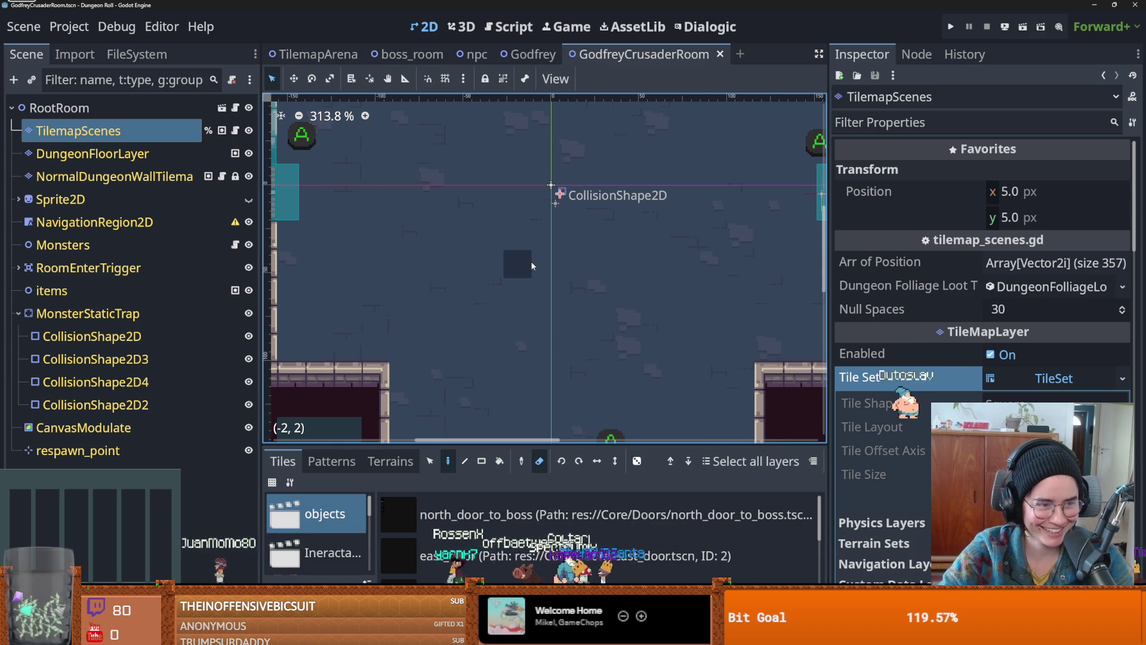
pyautogui.scroll(-2, 531, 260)
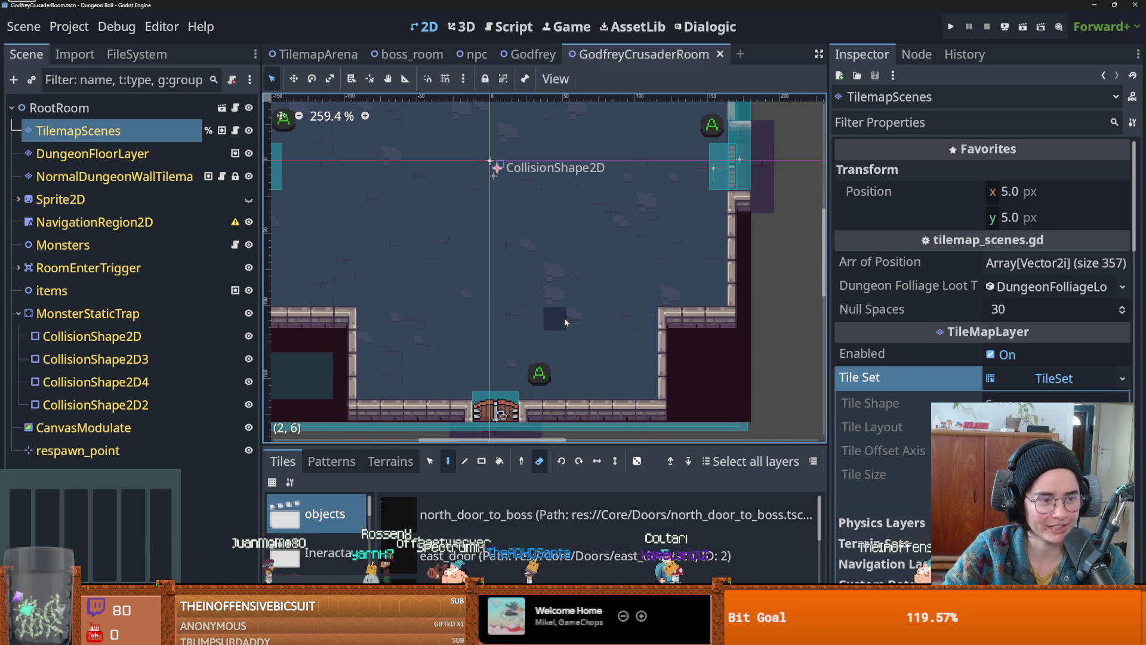
pyautogui.scroll(-2, 552, 304)
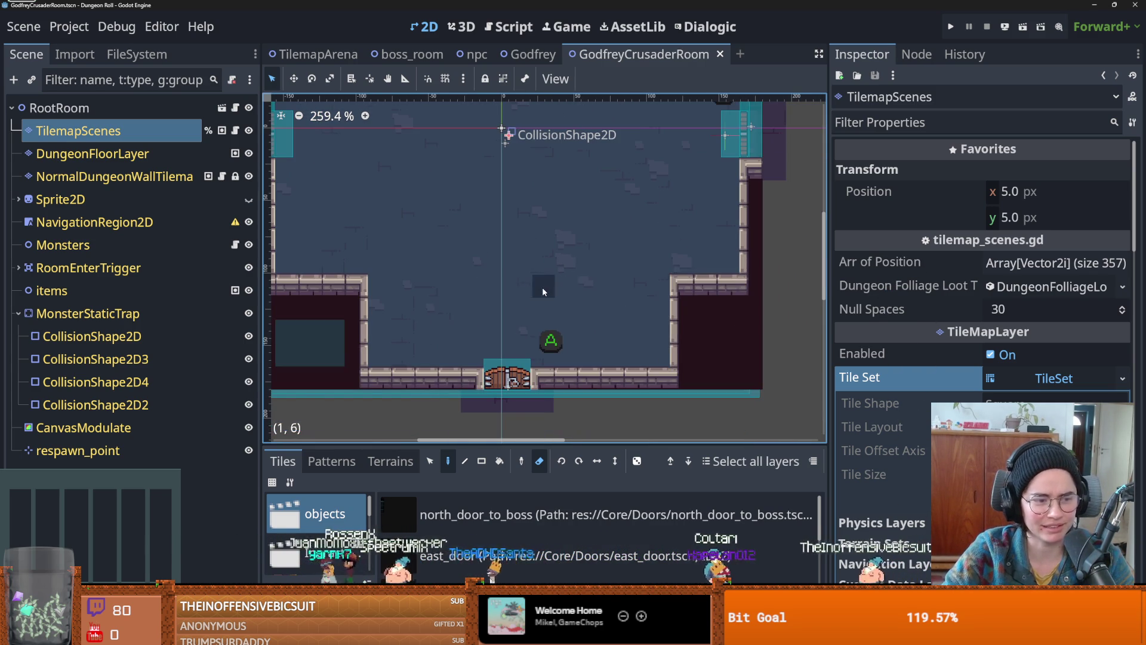
pyautogui.scroll(-1, 542, 287)
pyautogui.scroll(2, 526, 322)
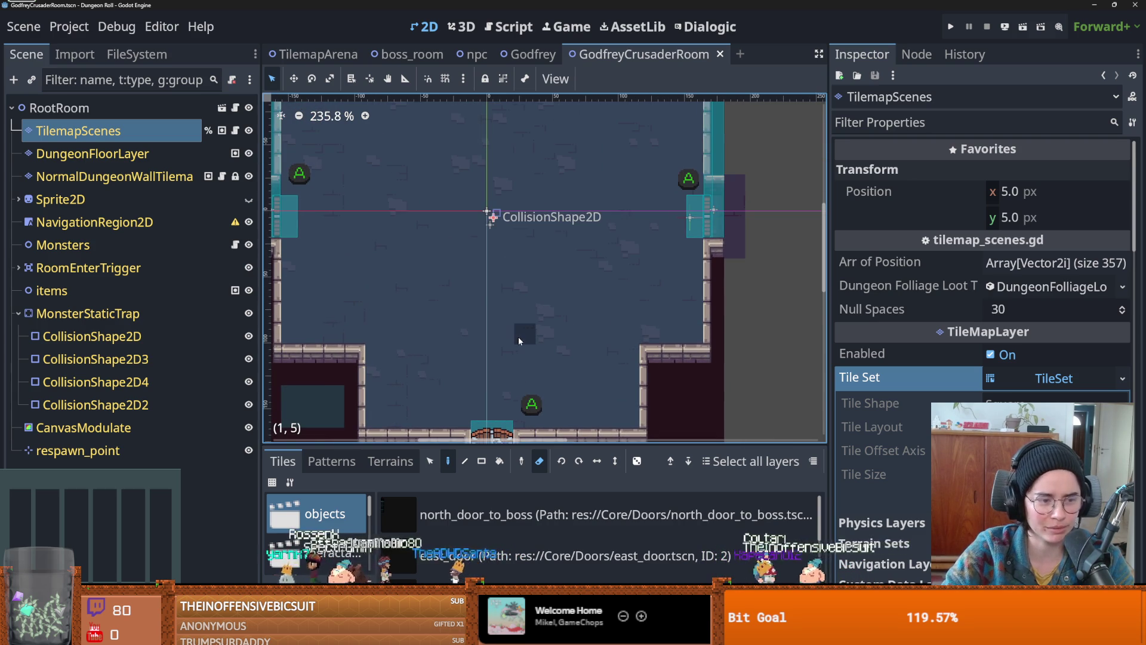
pyautogui.scroll(-1, 525, 340)
pyautogui.hotkey('ctrl', 's')
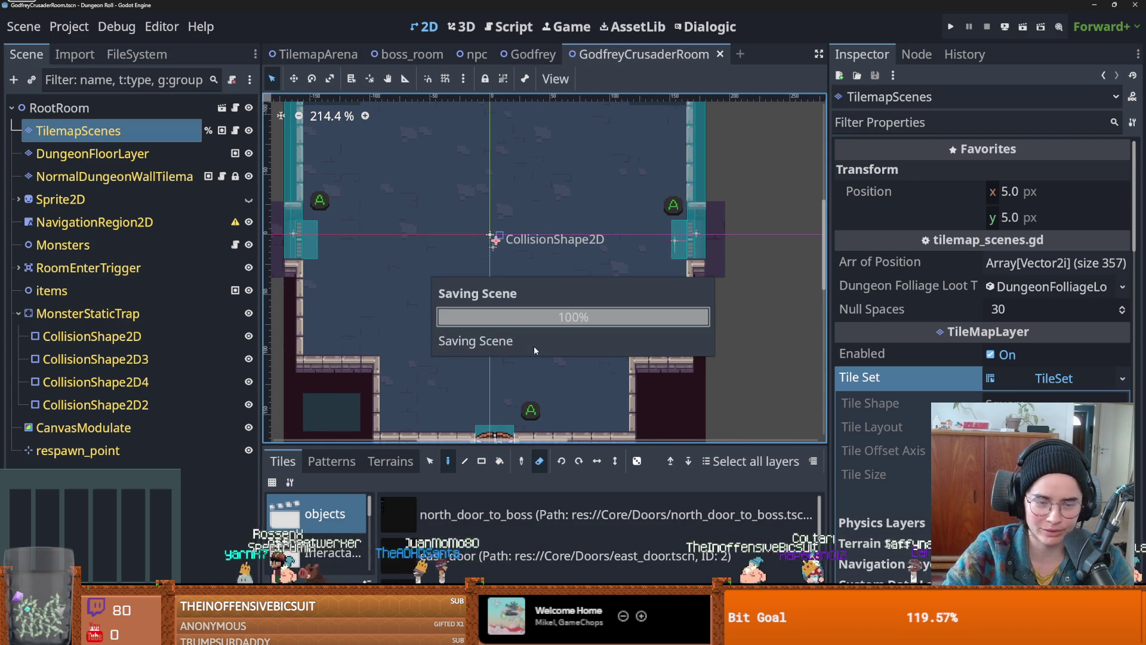
pyautogui.scroll(1, 533, 345)
pyautogui.scroll(-1, 566, 322)
pyautogui.scroll(2, 564, 327)
pyautogui.scroll(-2, 554, 336)
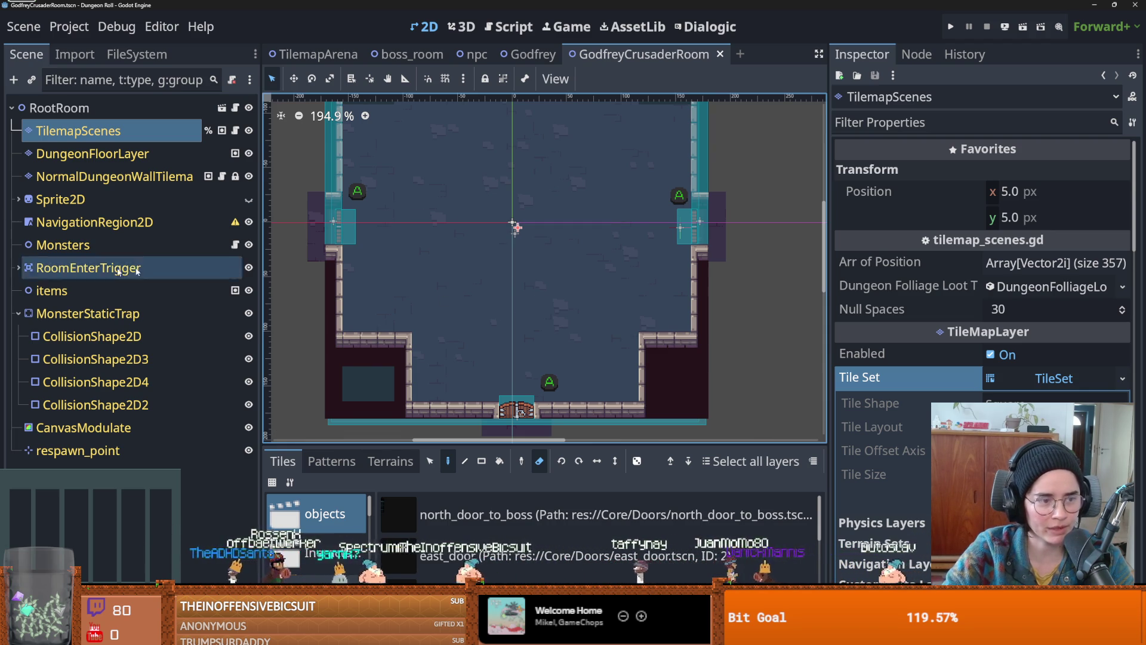
pyautogui.scroll(1, 584, 288)
pyautogui.hotkey('ctrl', 's')
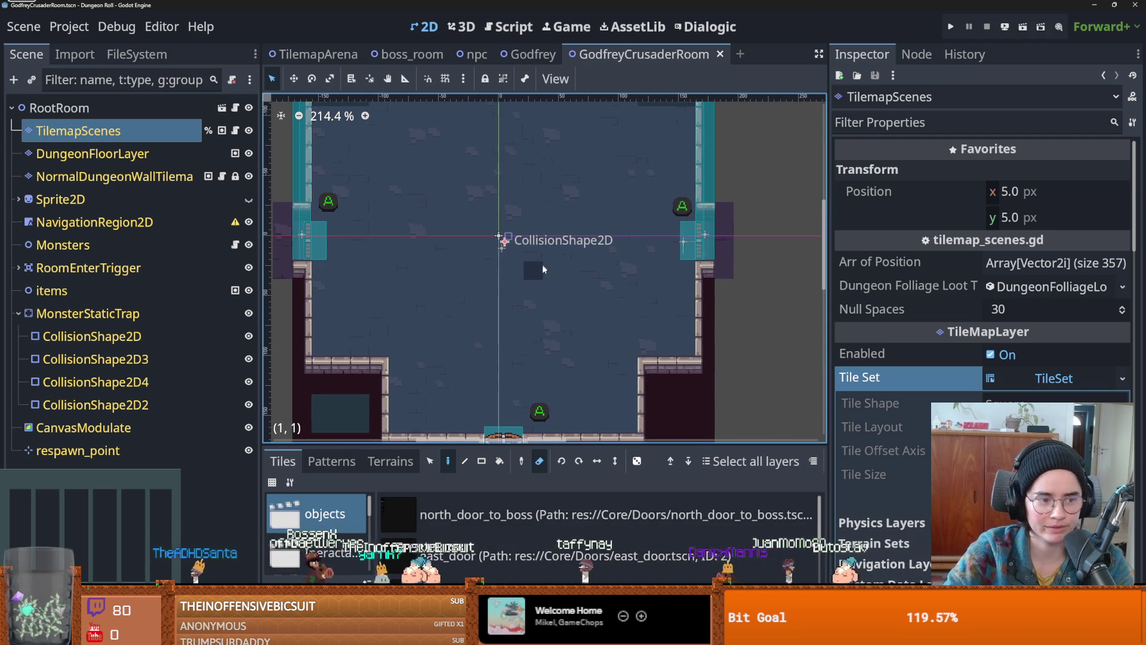
pyautogui.hscroll(-2, 539, 306)
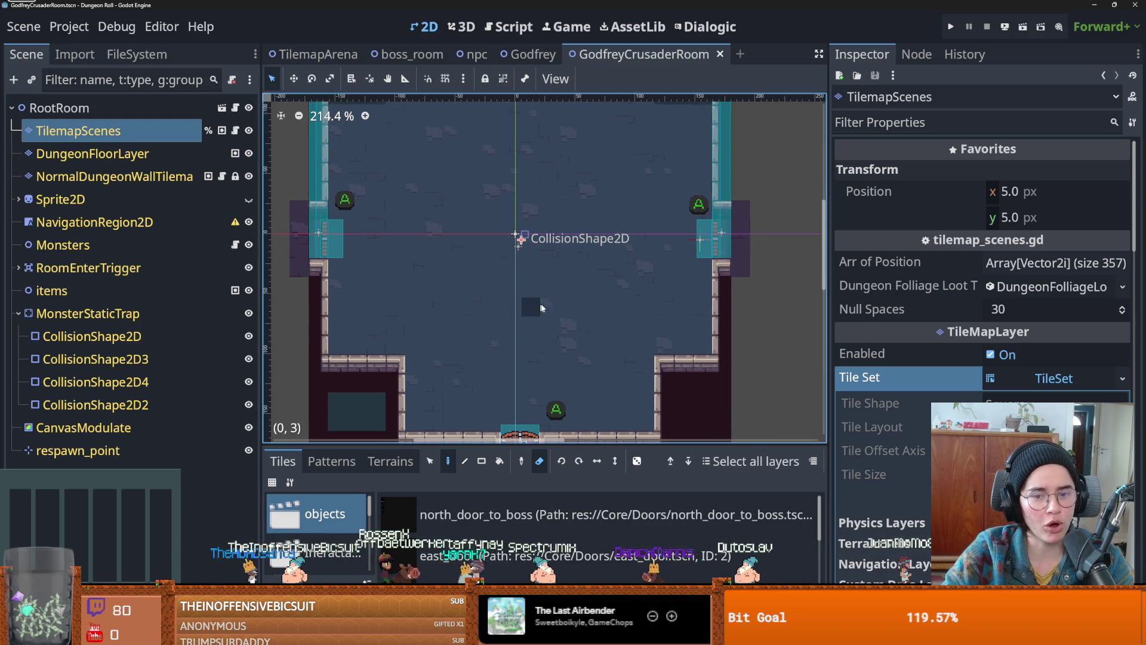
pyautogui.scroll(1, 531, 299)
pyautogui.scroll(-2, 531, 300)
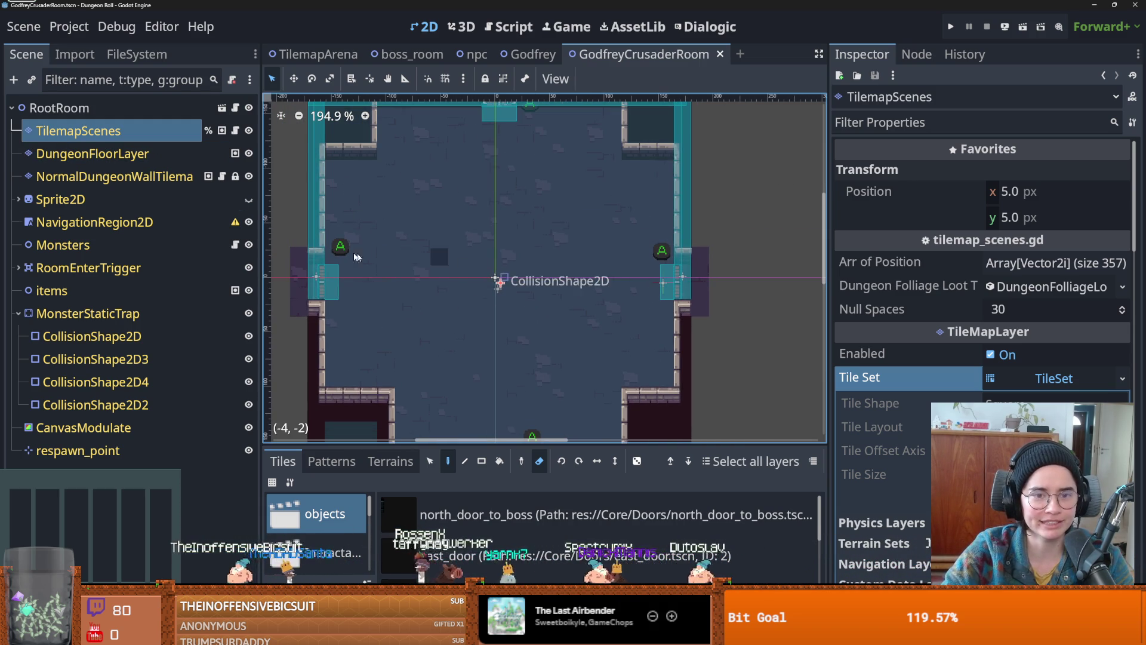
# - Erase the top, left, right and bottom door tiles and their green markers
pyautogui.click(301, 276)
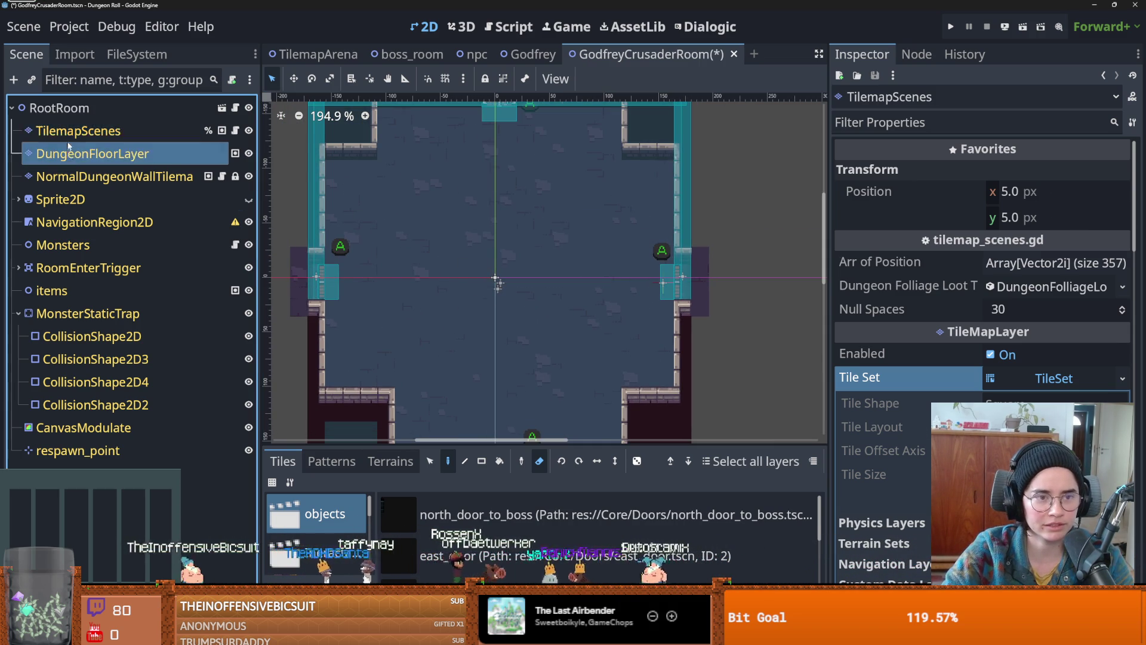
pyautogui.click(327, 282)
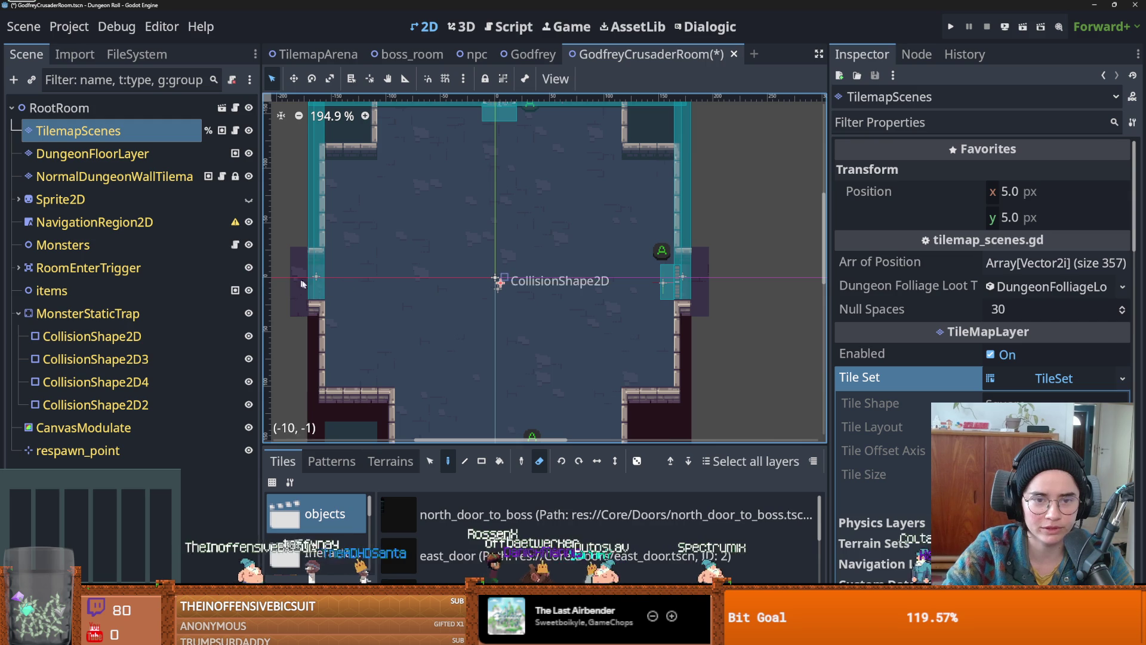
pyautogui.click(656, 289)
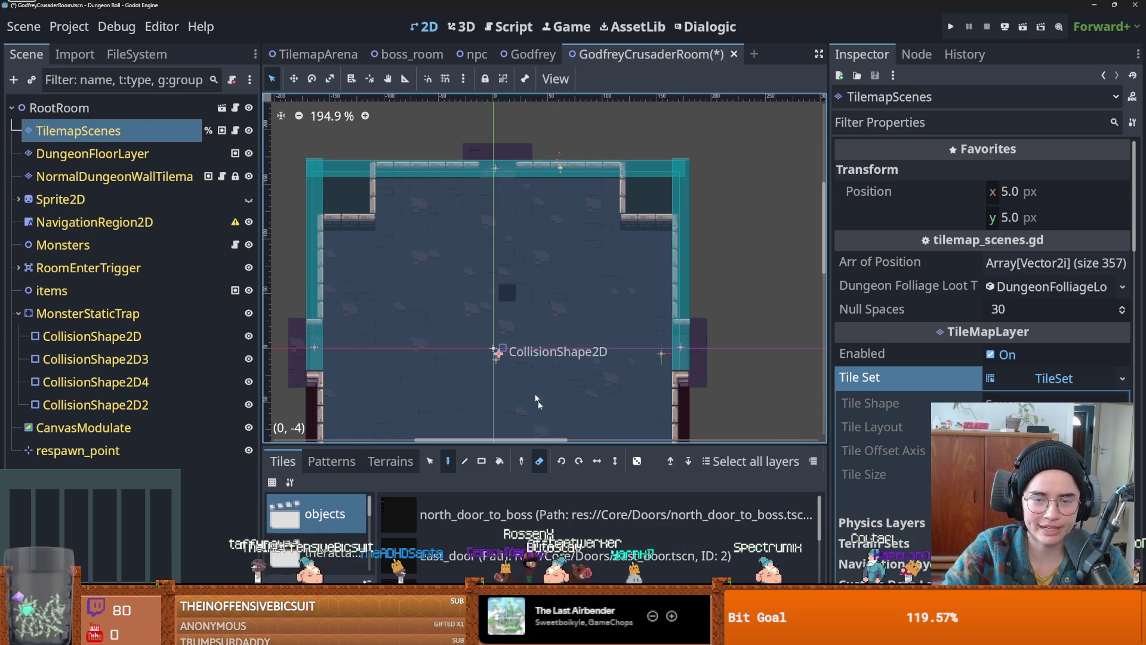
pyautogui.scroll(-3, 511, 276)
pyautogui.click(506, 320)
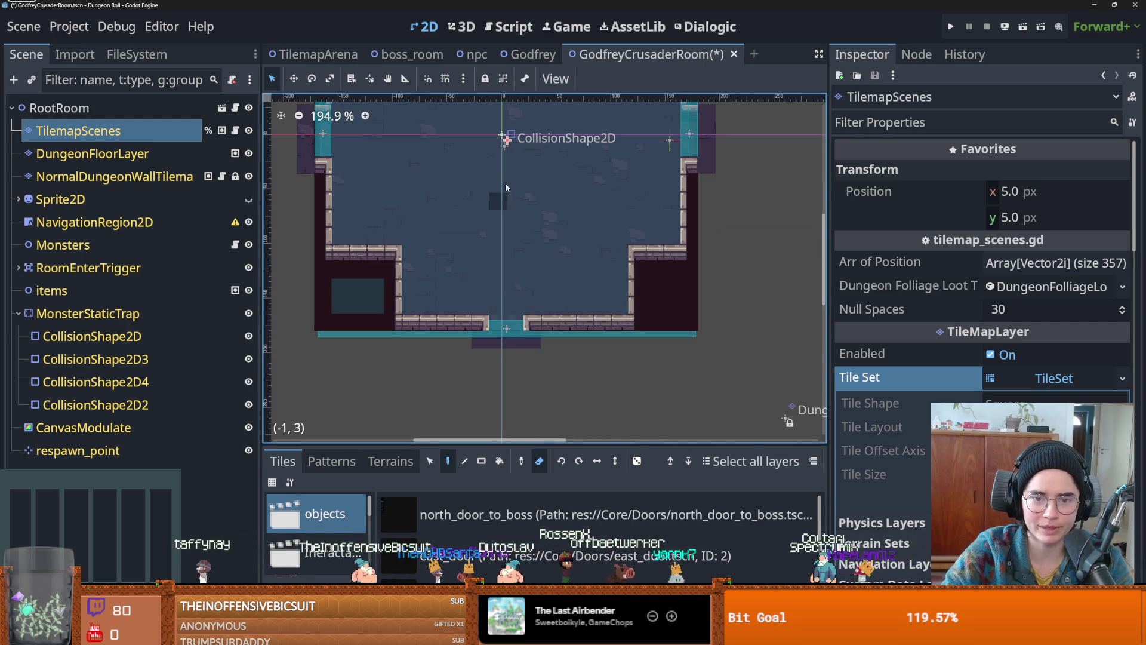
pyautogui.scroll(2, 496, 266)
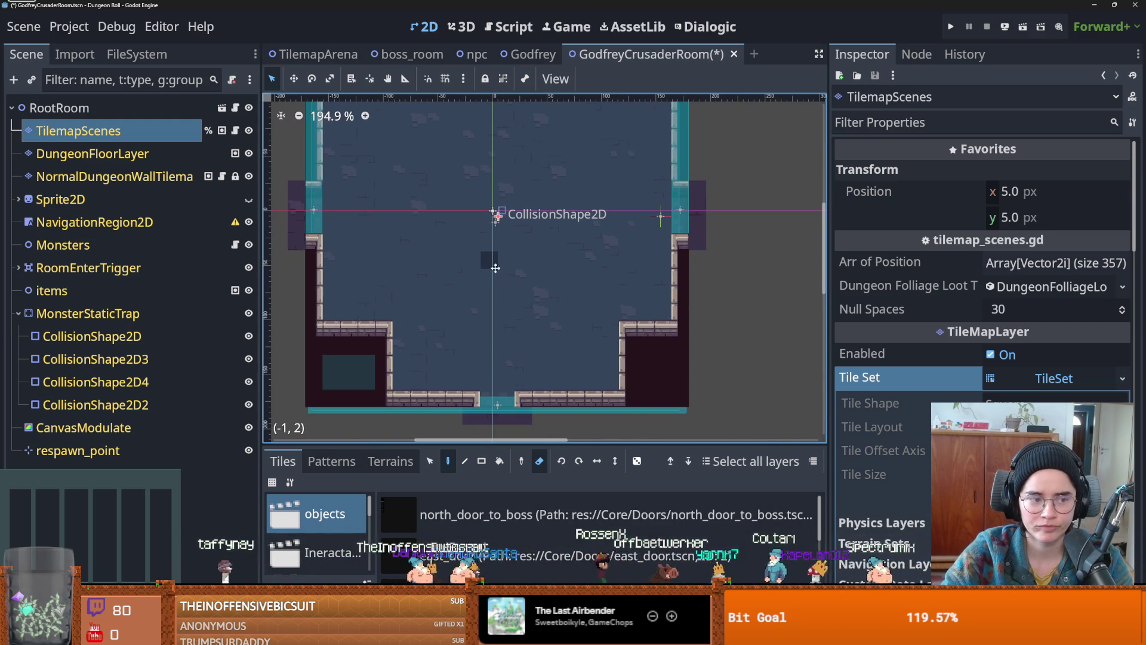
pyautogui.scroll(2, 497, 303)
pyautogui.scroll(-1, 497, 303)
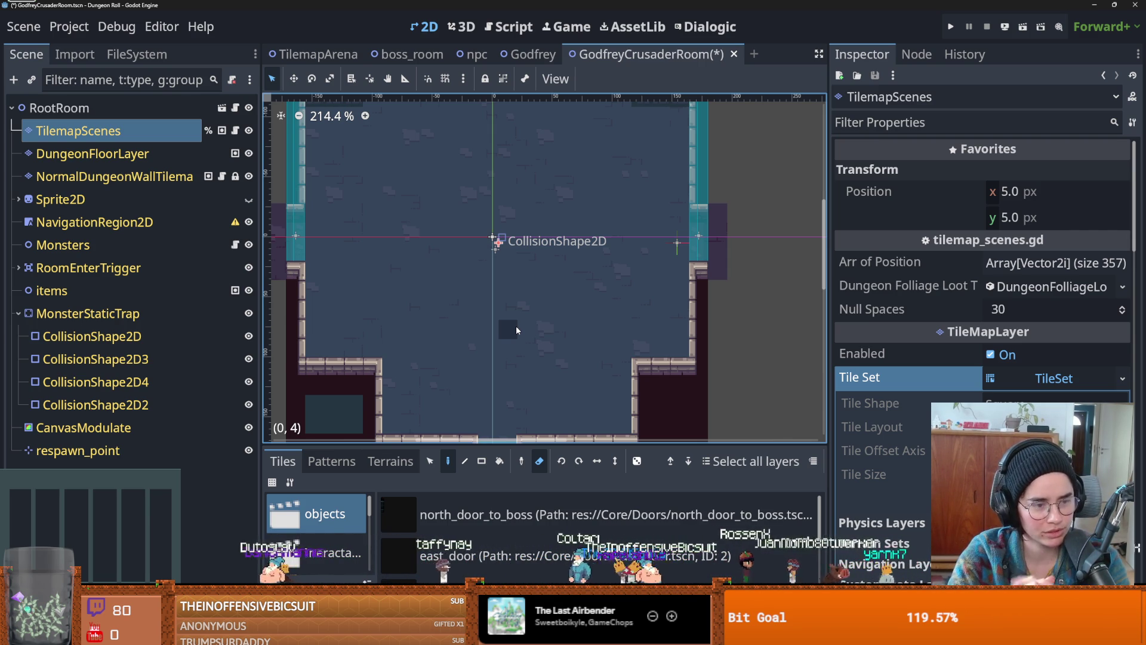
# - Save the scene with the doors removed and switch to File Explorer
pyautogui.scroll(3, 496, 293)
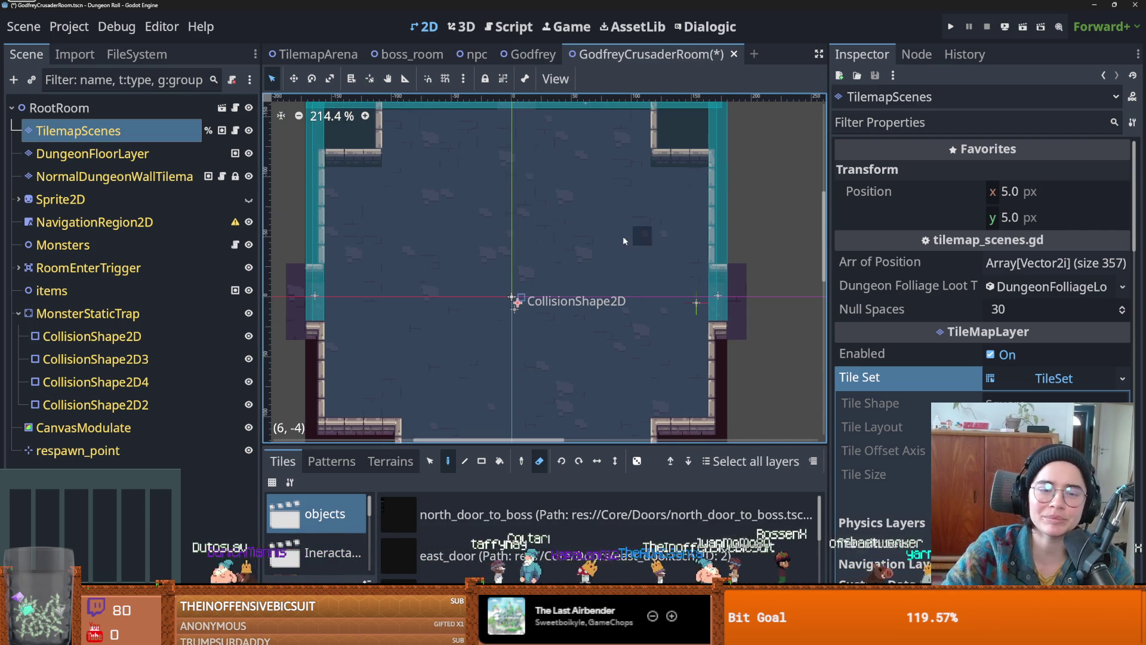
pyautogui.scroll(-2, 525, 256)
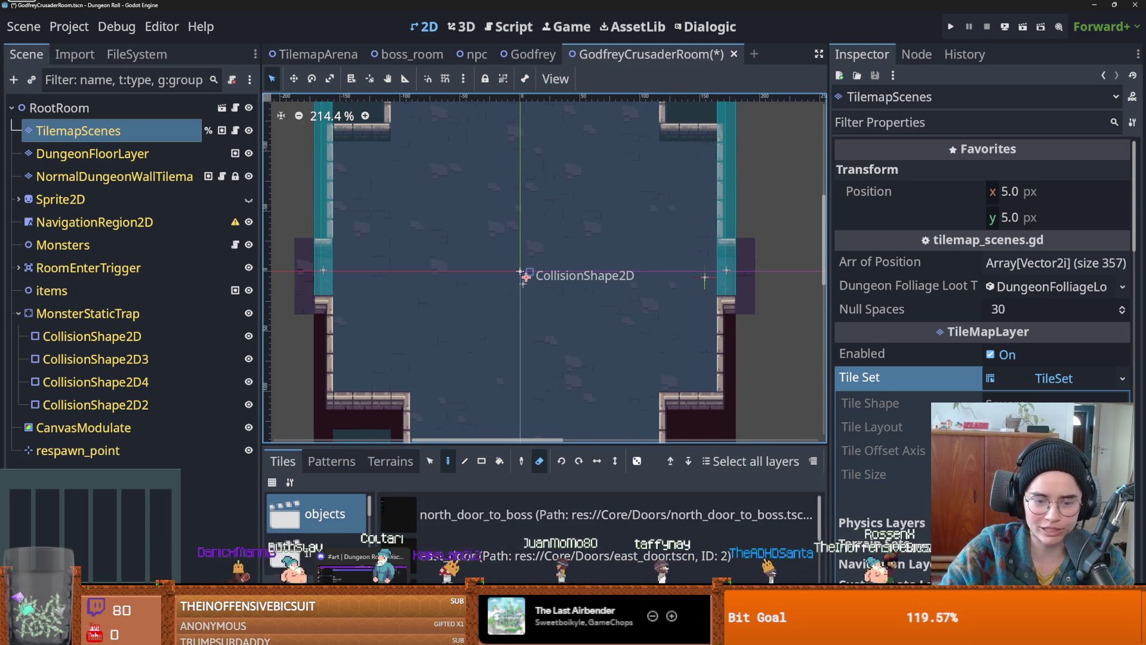
pyautogui.scroll(1, 491, 307)
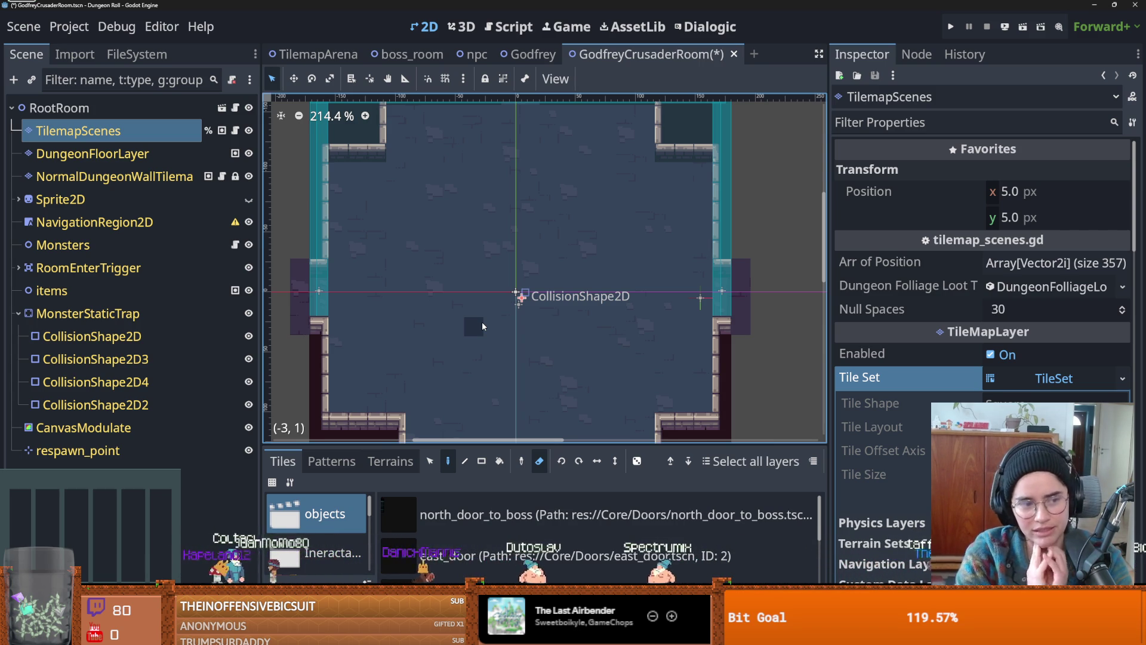
pyautogui.scroll(-3, 483, 325)
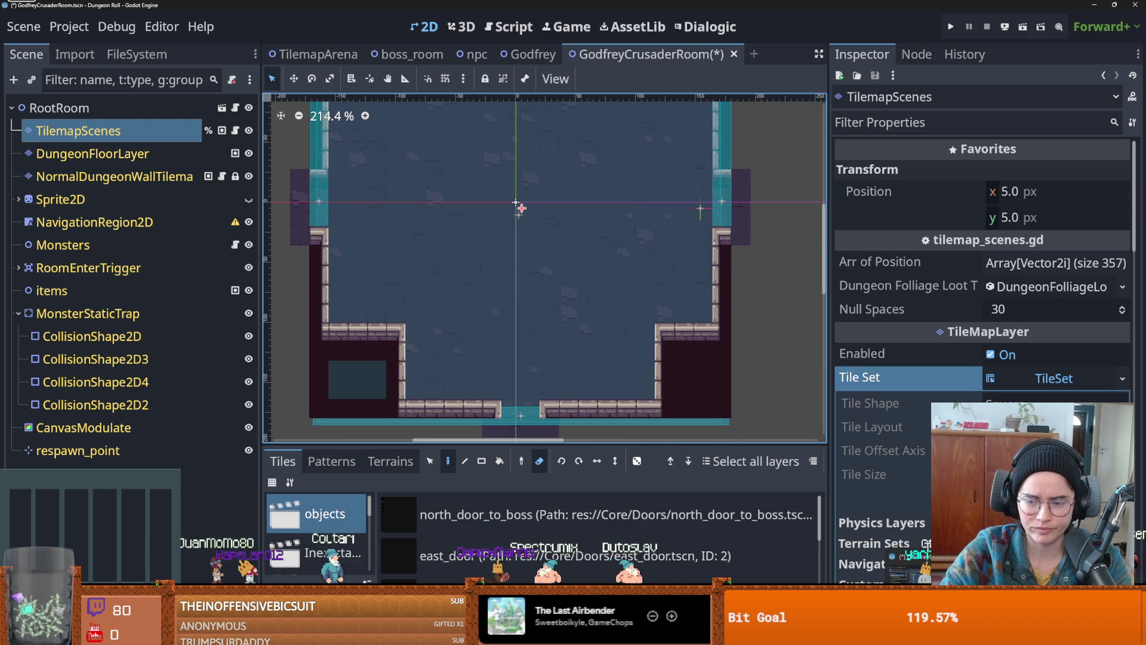
pyautogui.hotkey('ctrl', 's')
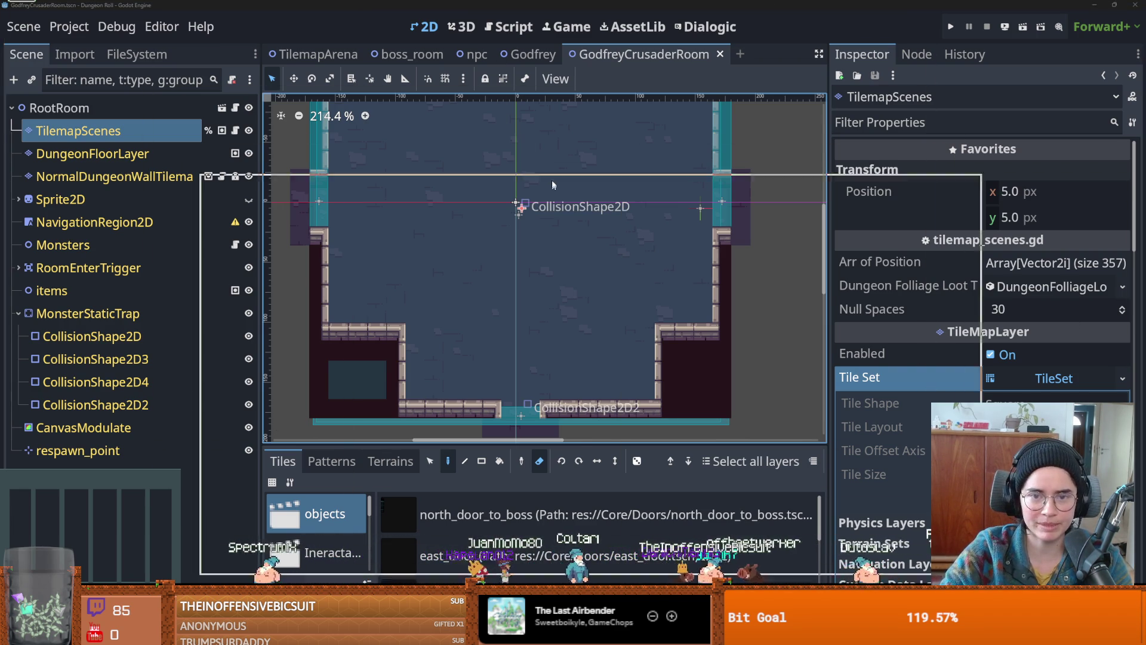
pyautogui.hotkey('alt', 'Tab')
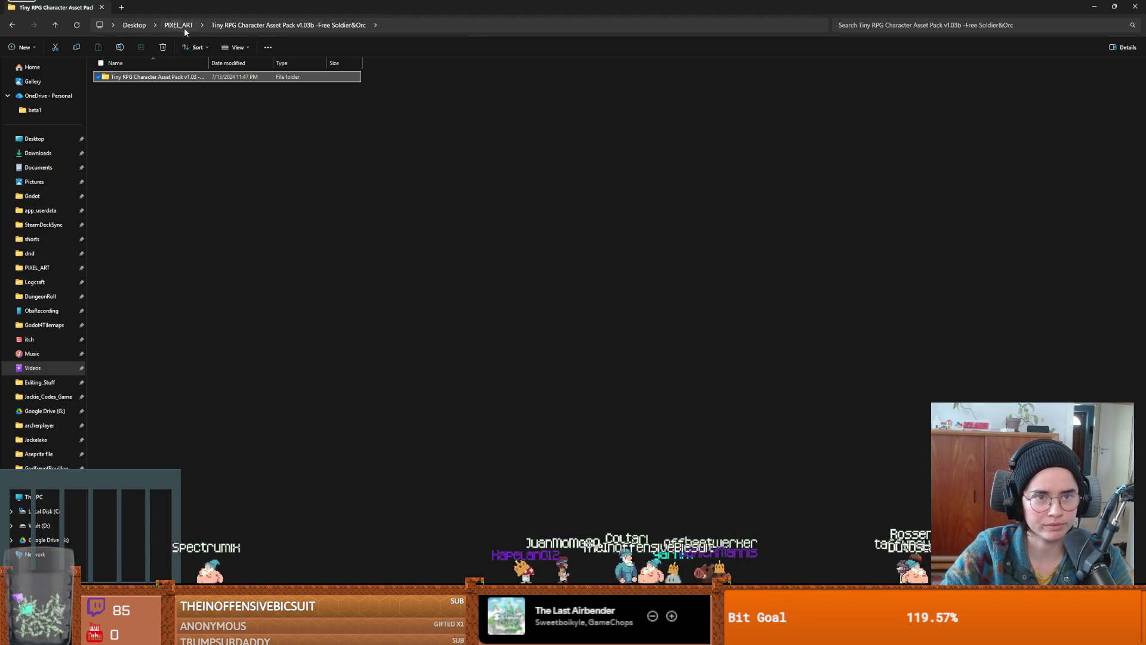
# - Browse PIXEL_ART > Pixel Crawler - Fairy Forest > Assets and preview Tiles.png, then close it
pyautogui.click(181, 25)
pyautogui.scroll(-1, 164, 215)
pyautogui.scroll(-1, 167, 251)
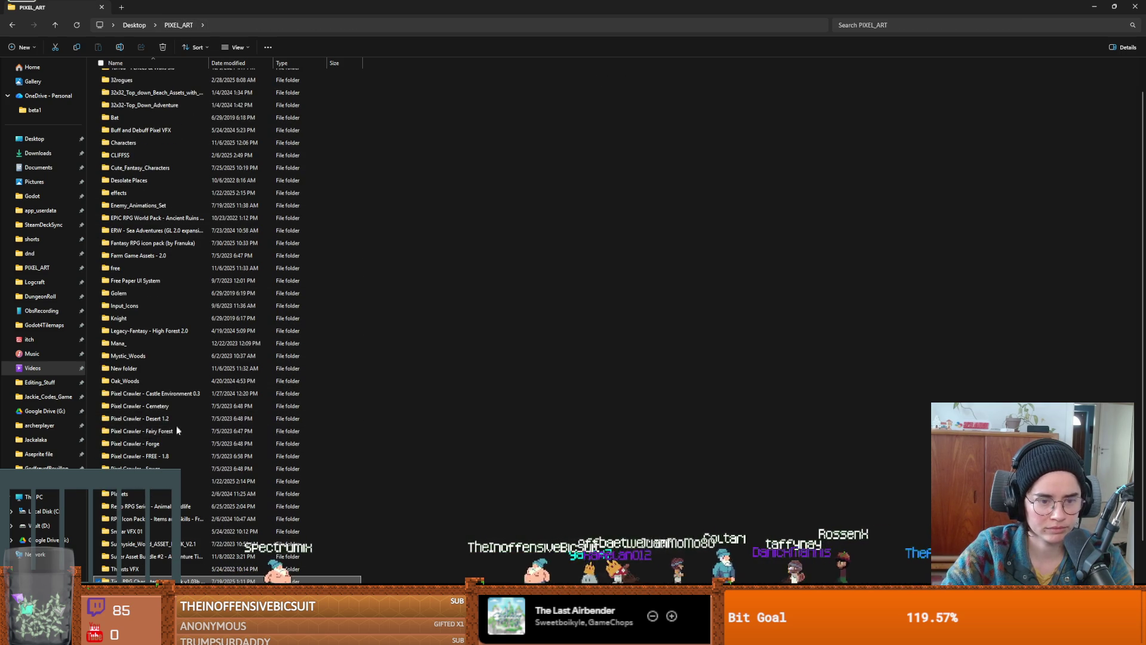
pyautogui.doubleClick(176, 431)
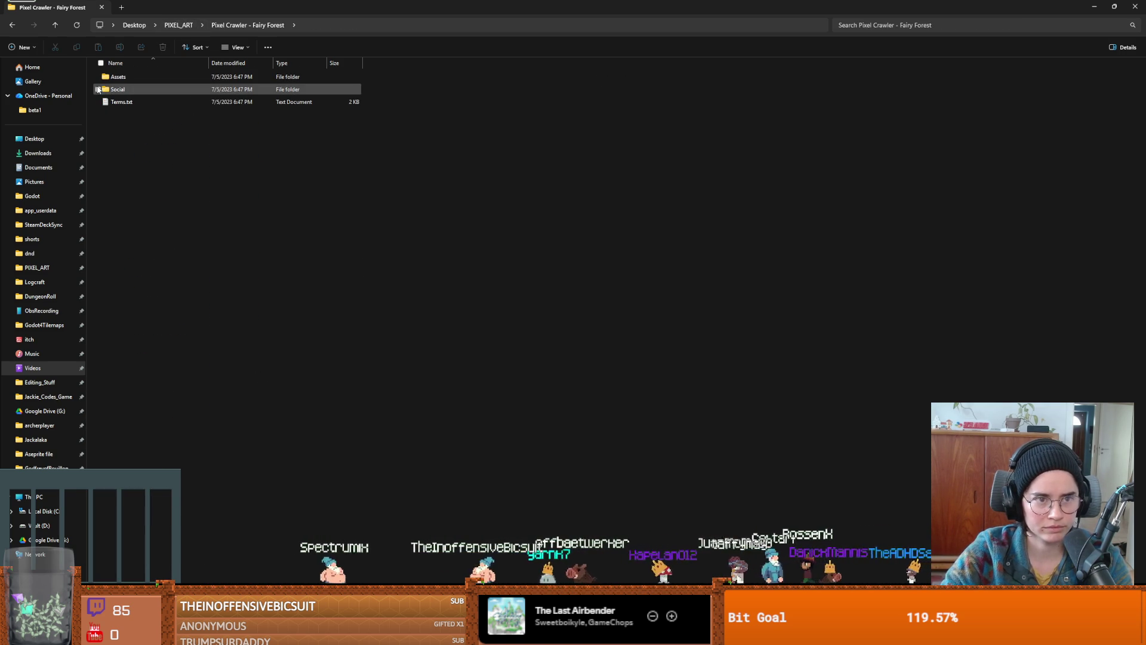
pyautogui.doubleClick(131, 79)
pyautogui.doubleClick(158, 86)
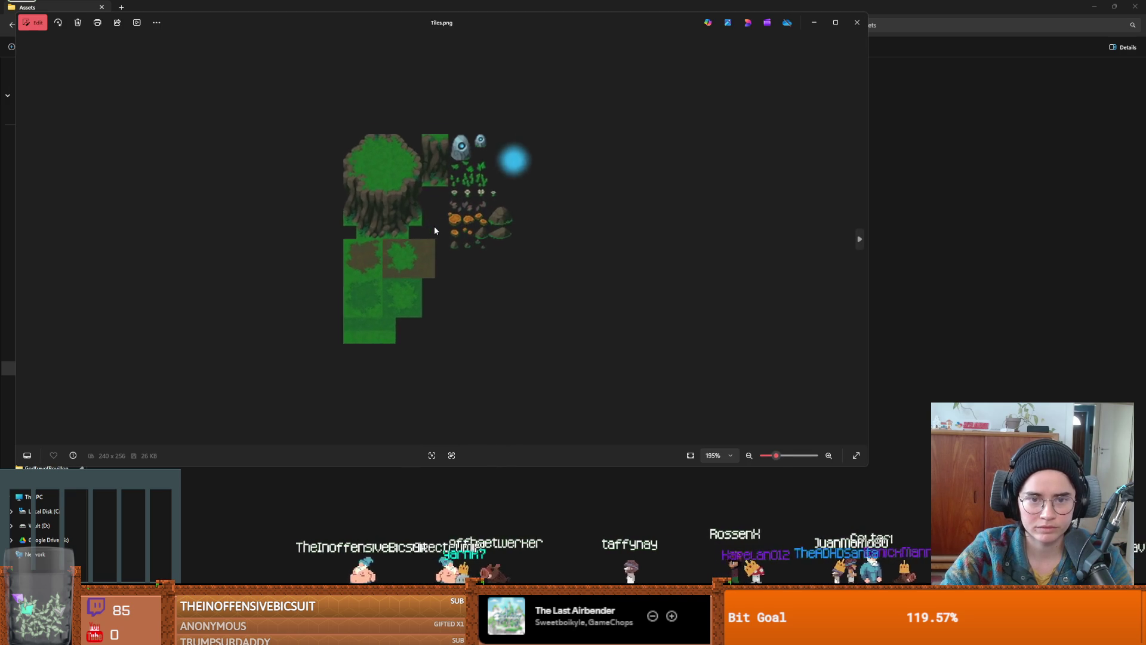
pyautogui.scroll(-1, 417, 285)
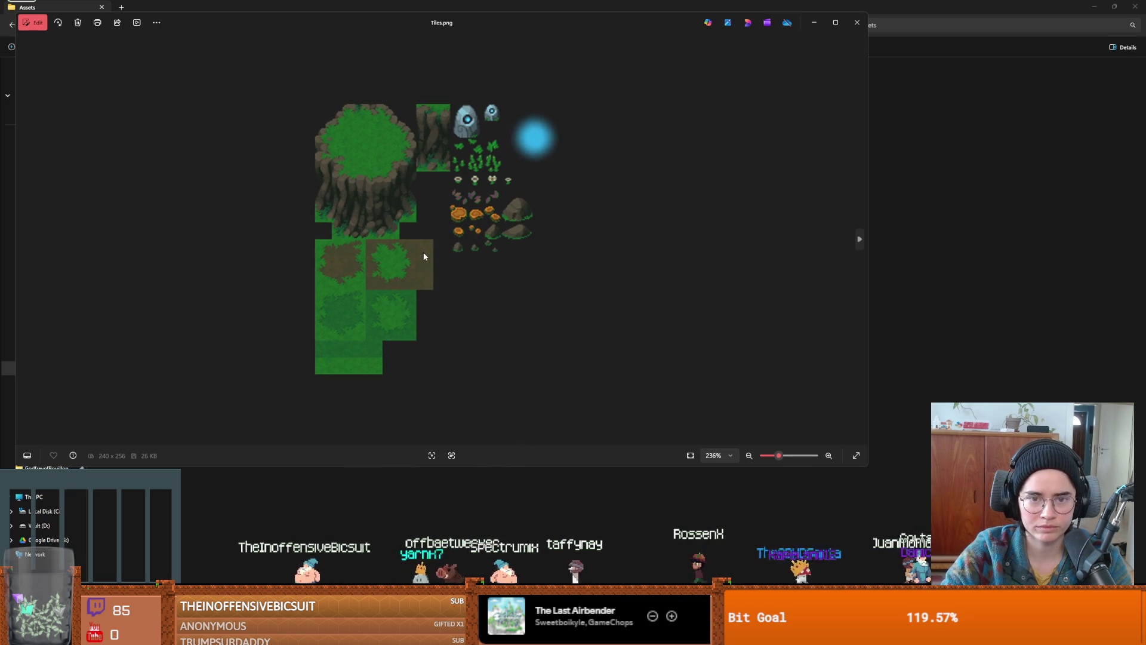
pyautogui.click(858, 22)
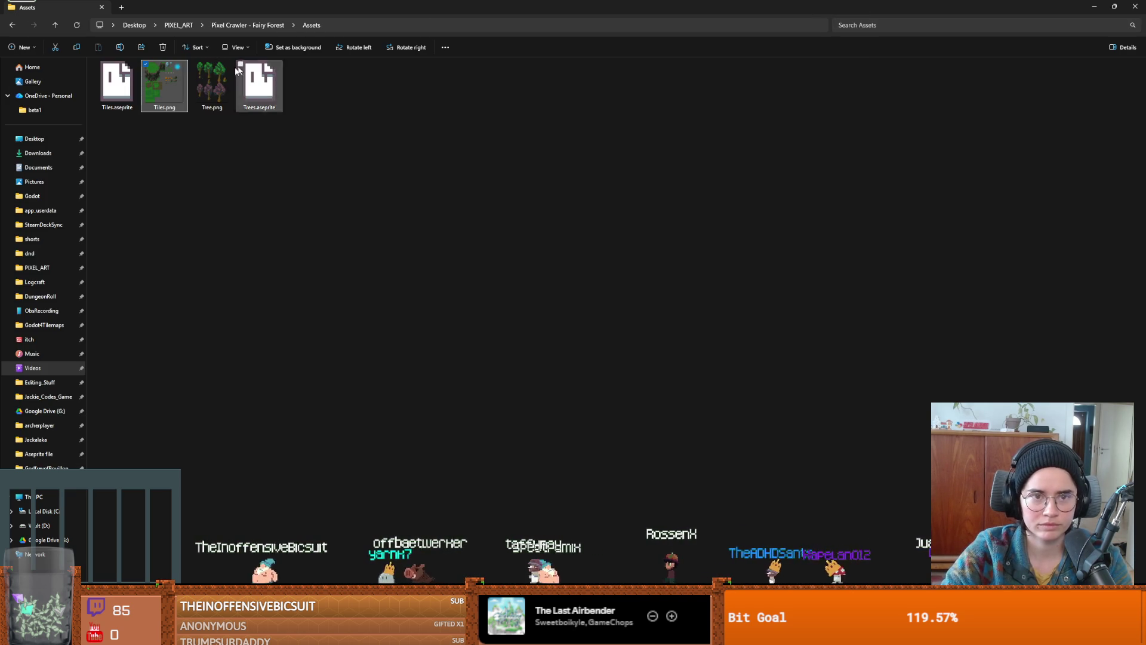
# - Go up to PIXEL_ART and browse the Retro RPG Series - Animal Wildlife pack
pyautogui.click(251, 25)
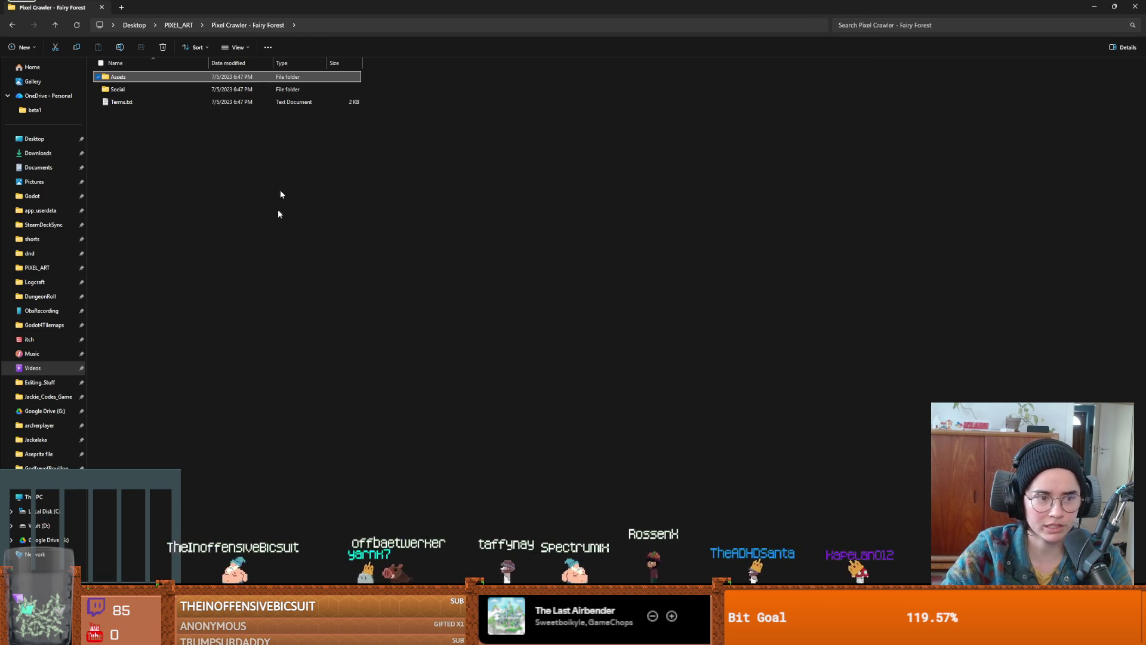
pyautogui.click(178, 25)
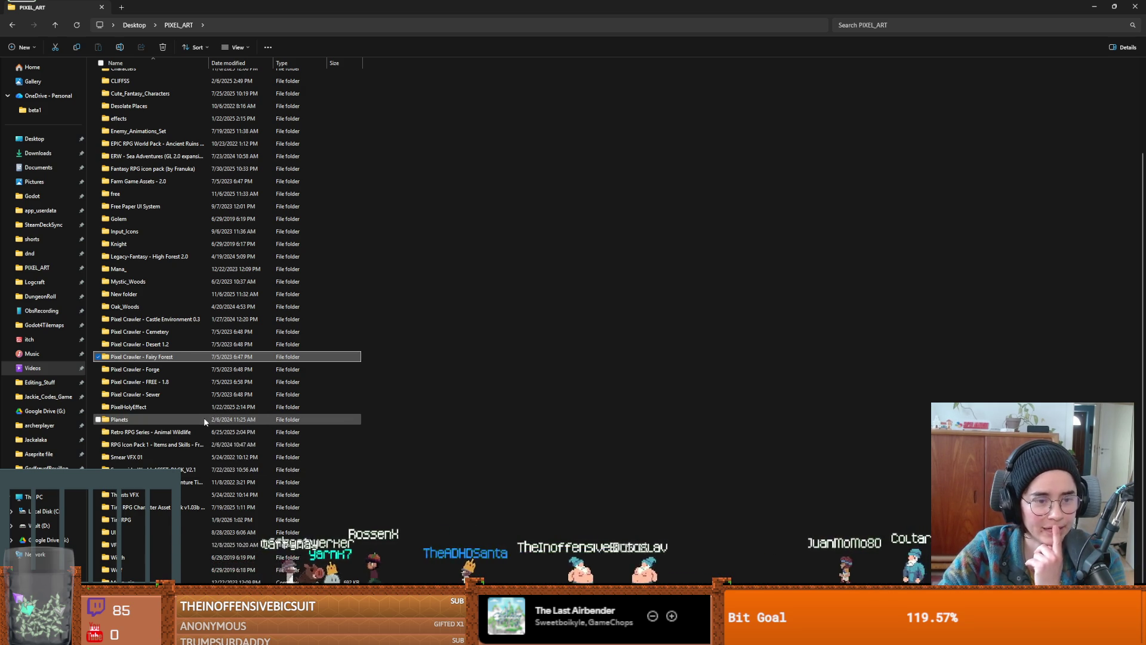
pyautogui.doubleClick(187, 432)
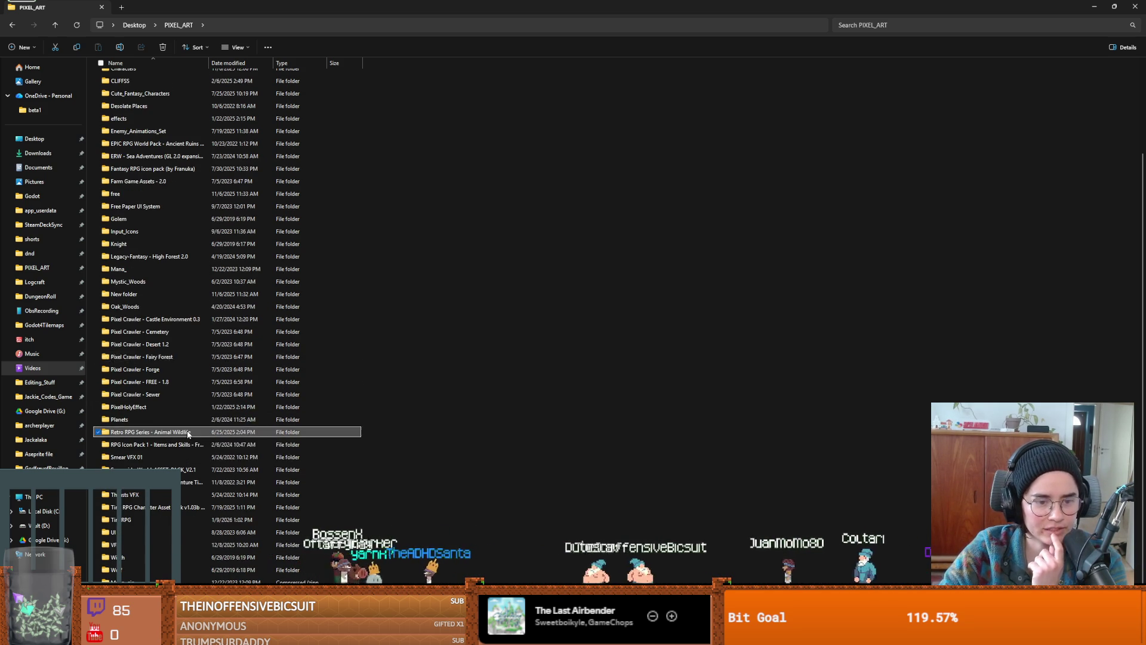
pyautogui.doubleClick(183, 83)
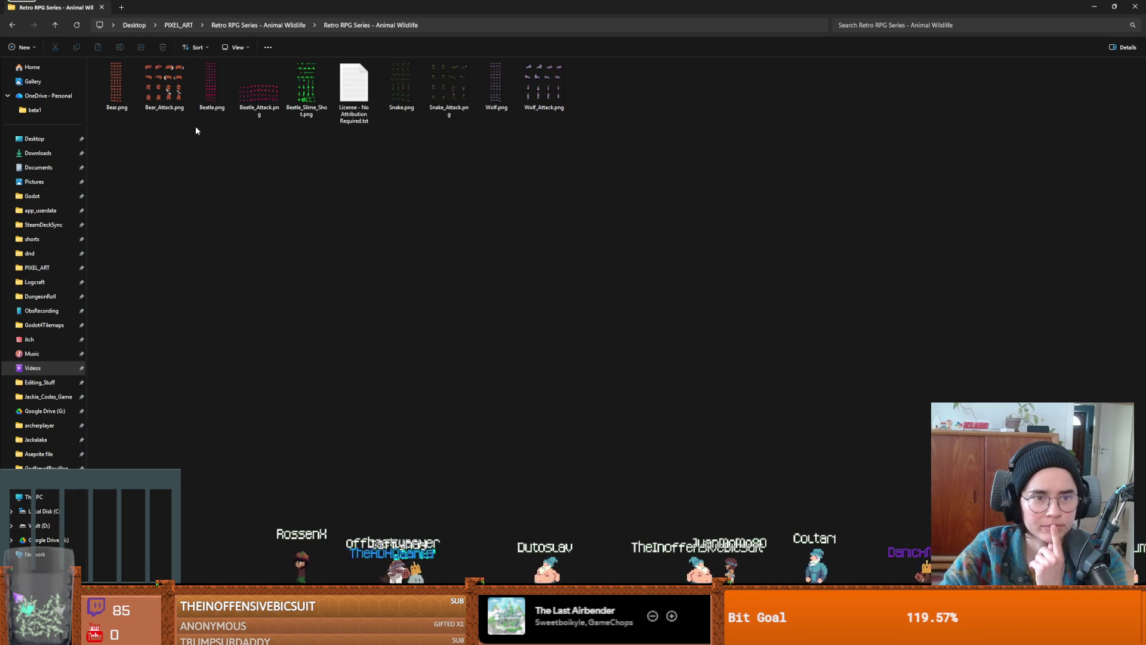
pyautogui.click(276, 24)
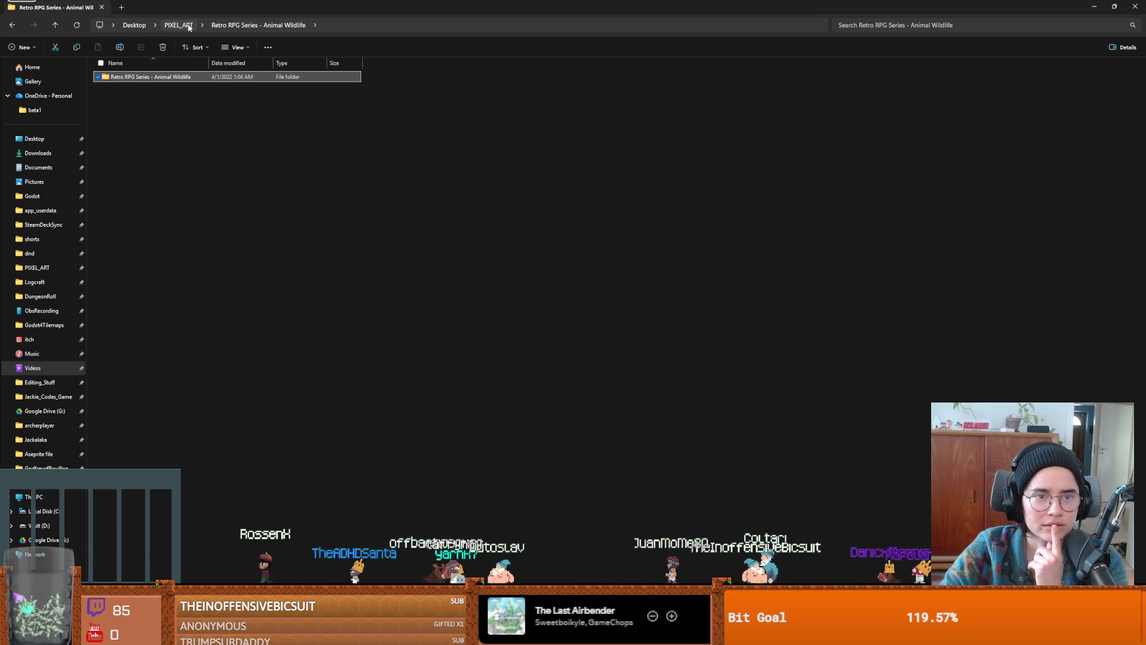
pyautogui.click(173, 25)
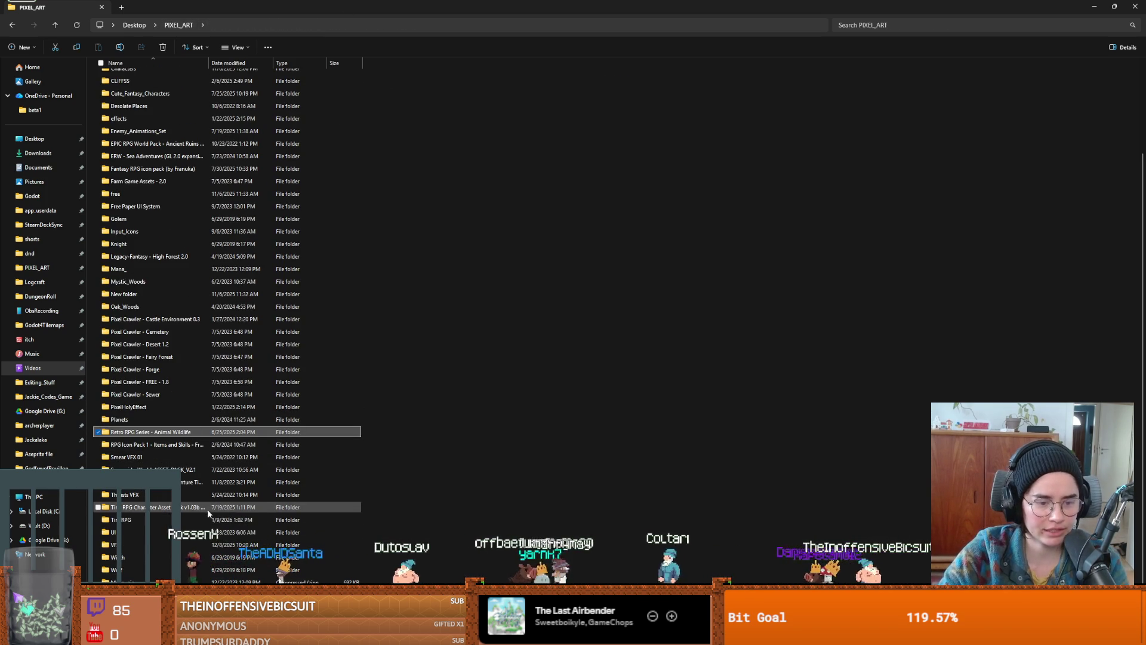
# - Browse the Mystic_Woods tilesets folder and return to PIXEL_ART
pyautogui.scroll(3, 167, 554)
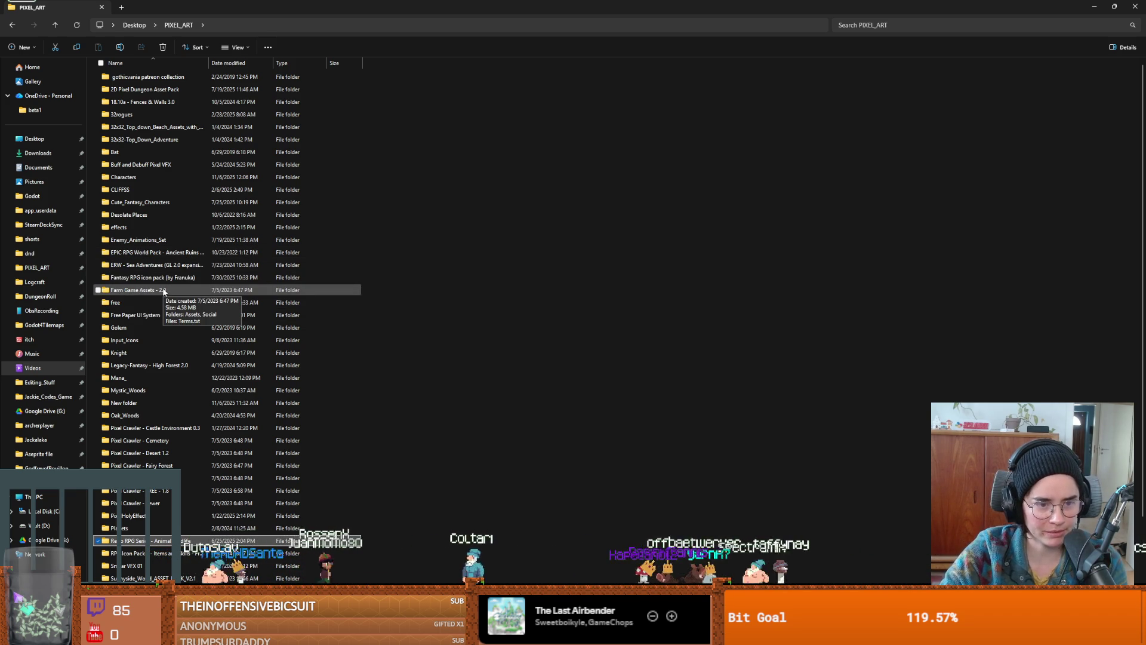
pyautogui.doubleClick(132, 389)
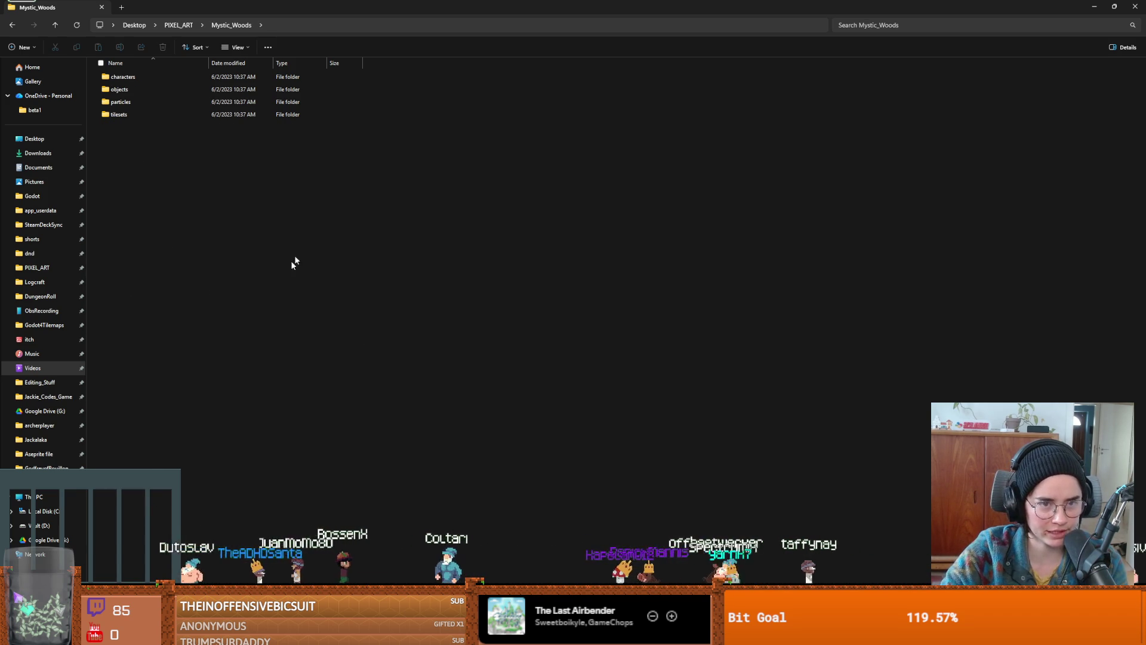
pyautogui.doubleClick(131, 113)
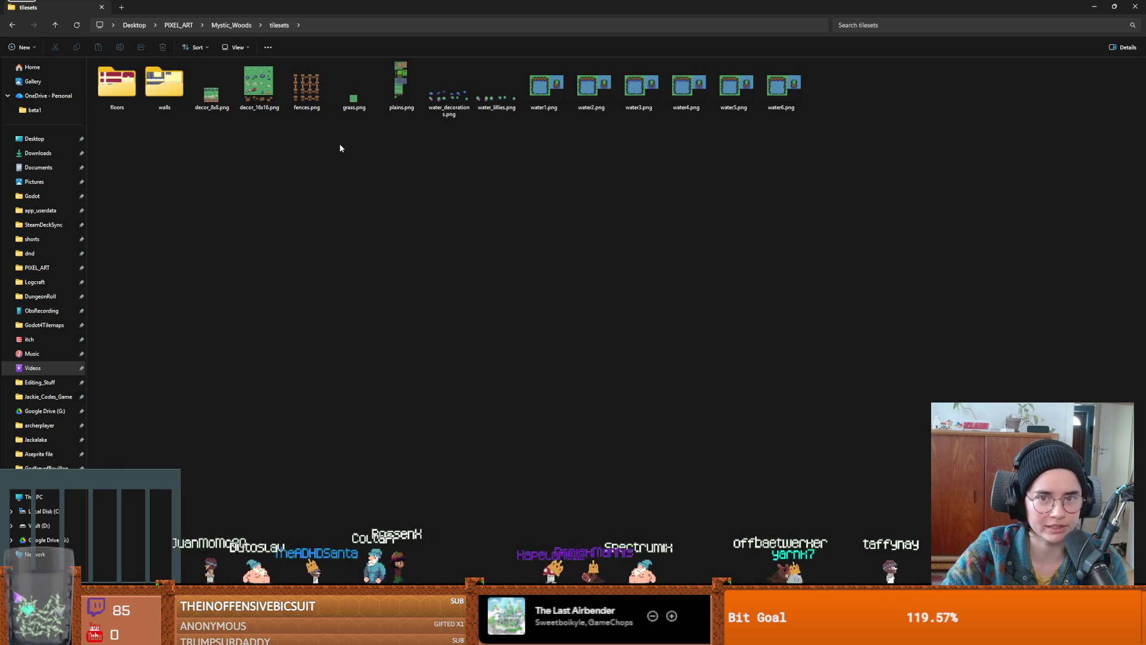
pyautogui.click(232, 25)
pyautogui.click(173, 26)
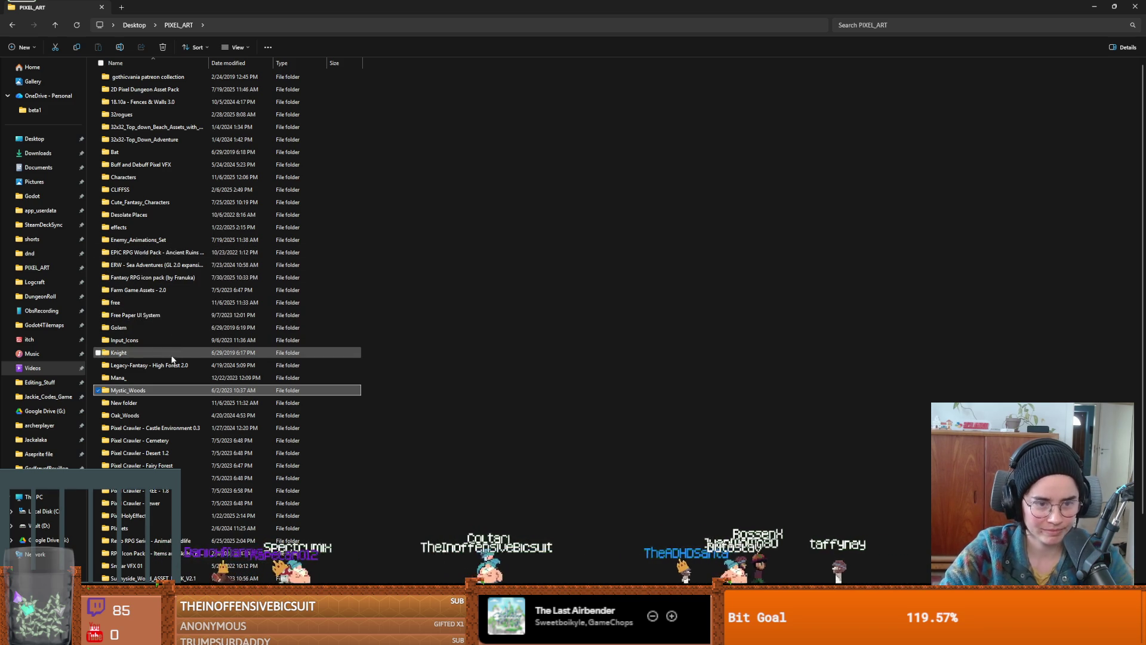
# - Browse Oak_Woods' oak_woods_v1.0 background folder, then jump to the Logcraft project folder
pyautogui.doubleClick(163, 415)
pyautogui.doubleClick(148, 77)
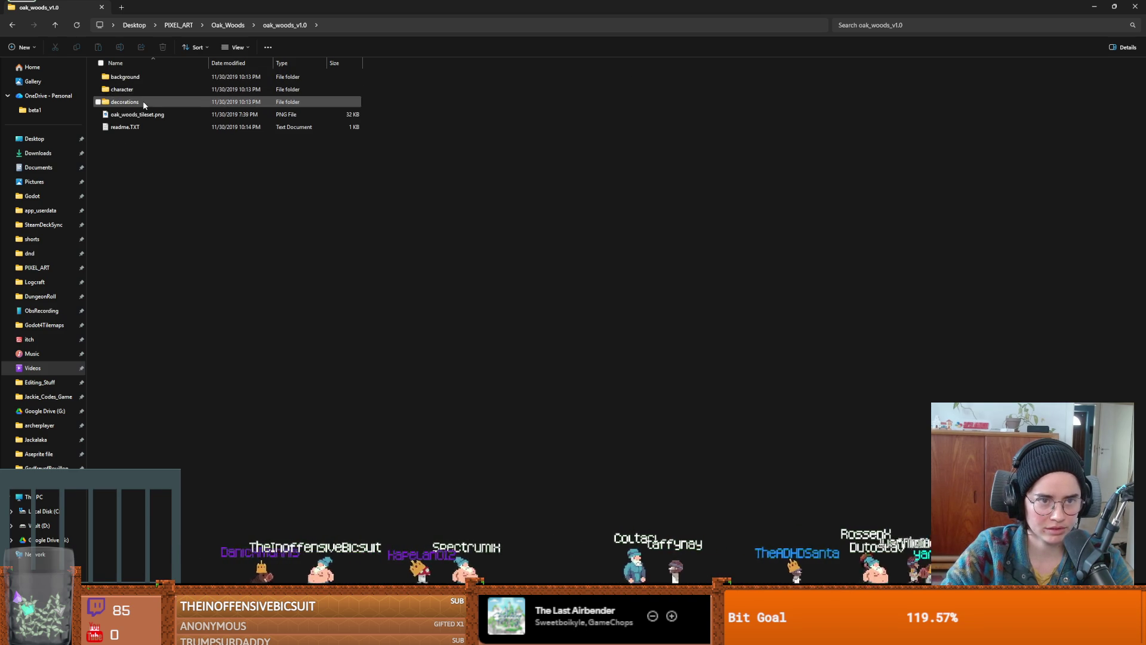
pyautogui.doubleClick(143, 78)
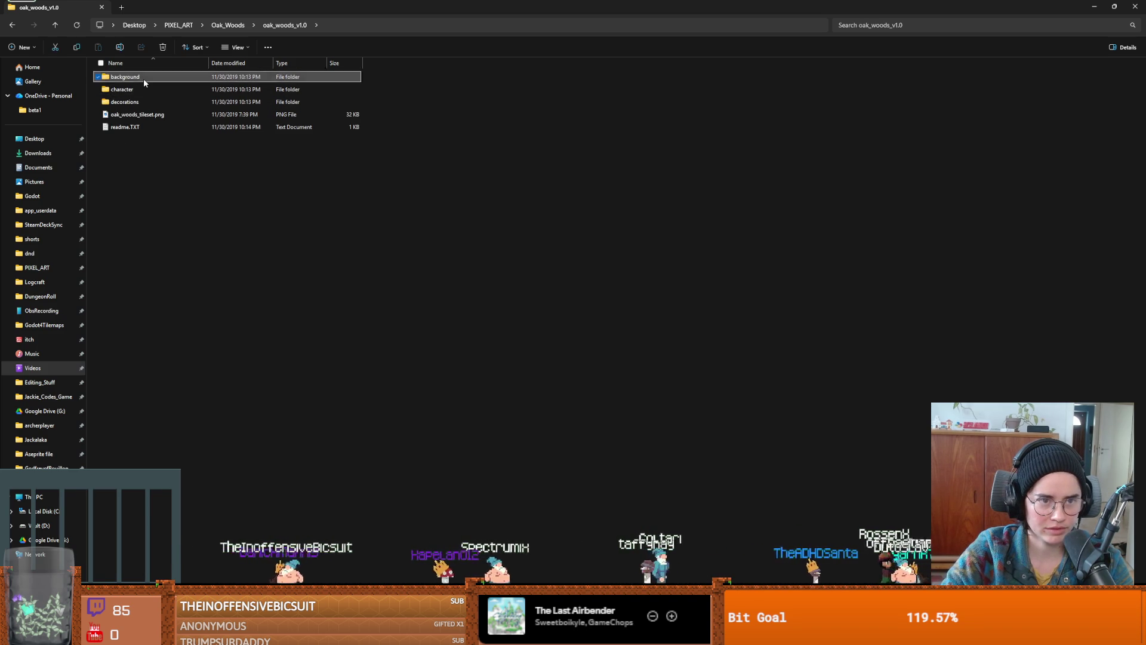
pyautogui.click(285, 25)
pyautogui.click(181, 25)
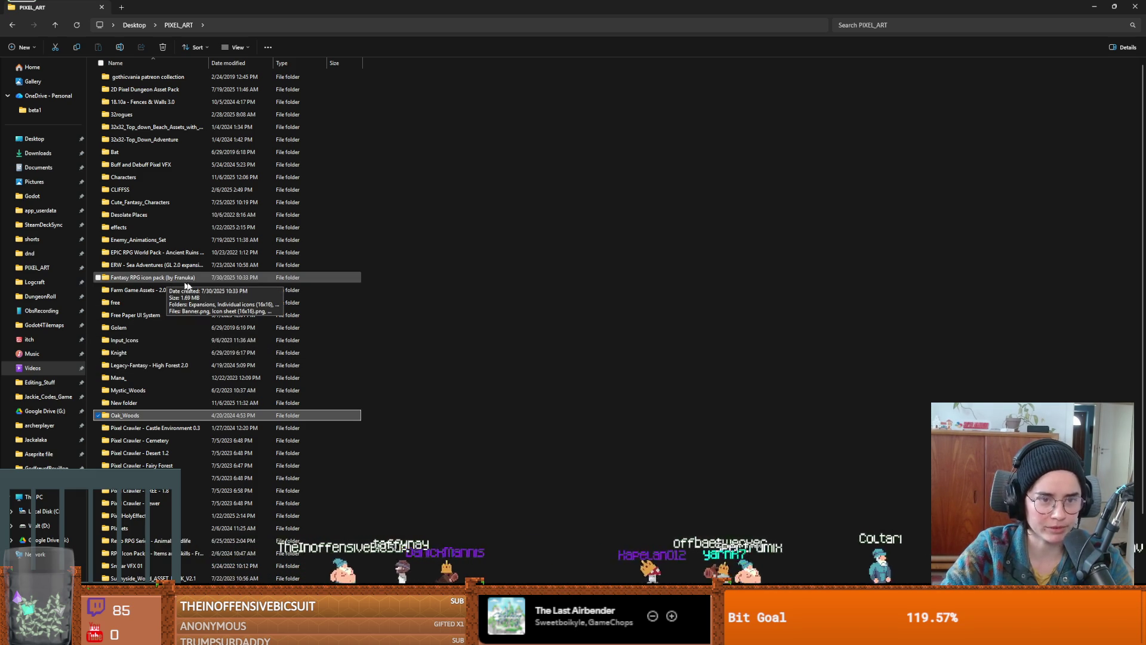
pyautogui.scroll(-3, 194, 415)
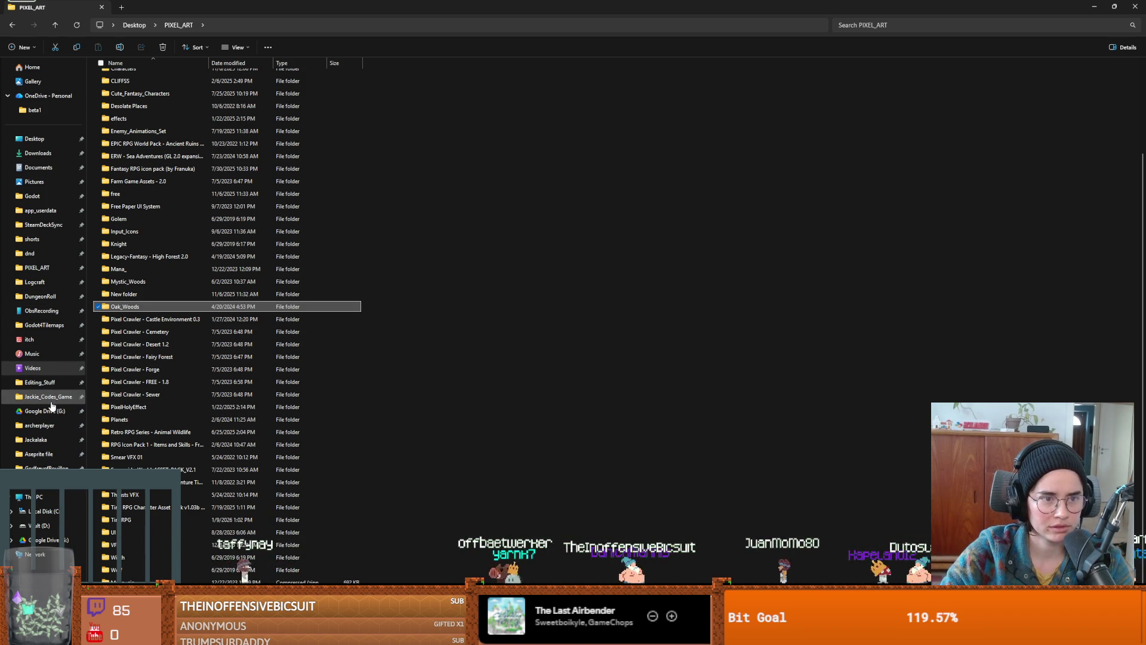
pyautogui.click(35, 281)
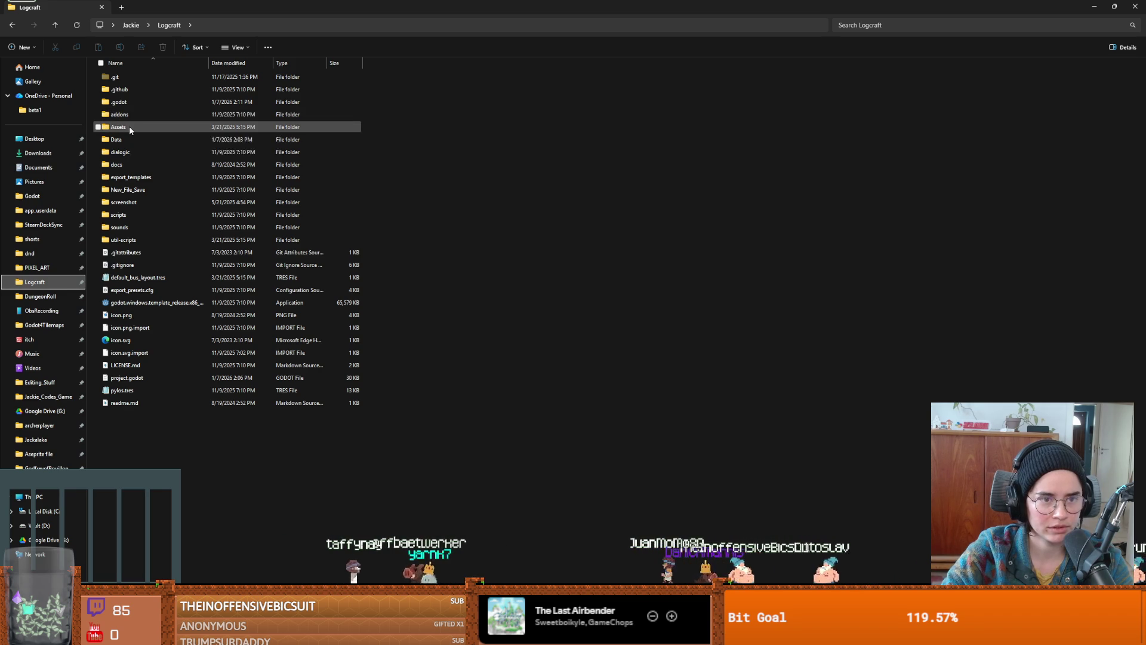
# - Browse Logcraft's Assets > Tiles floor folder, then return to the project folder
pyautogui.doubleClick(129, 127)
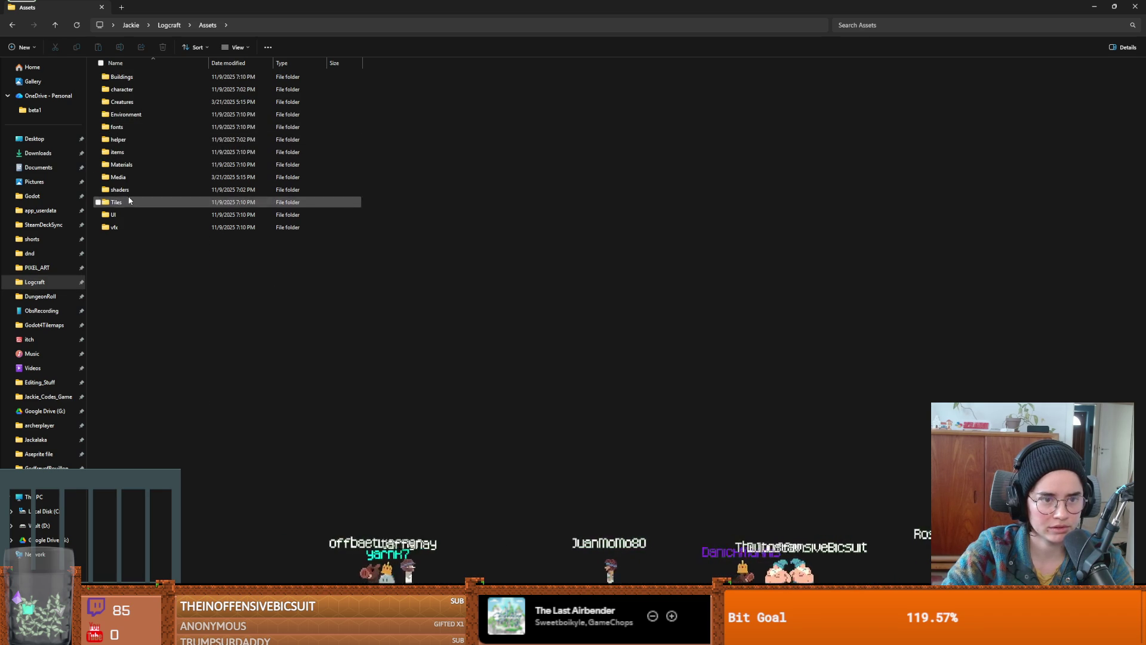
pyautogui.doubleClick(129, 201)
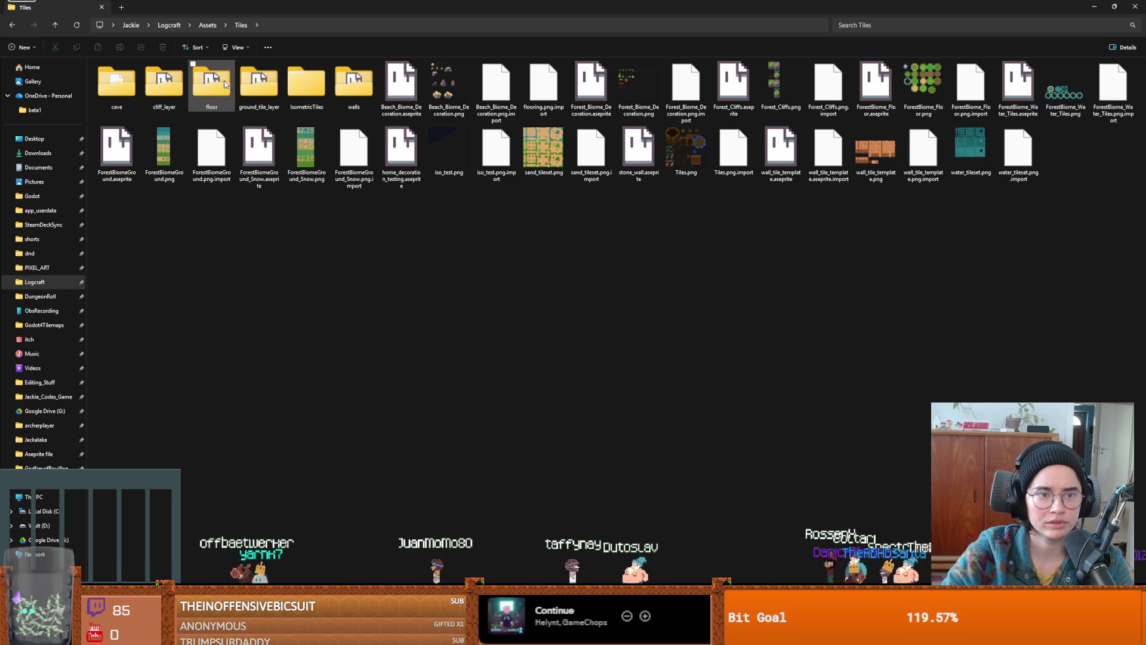
pyautogui.doubleClick(226, 84)
pyautogui.click(166, 79)
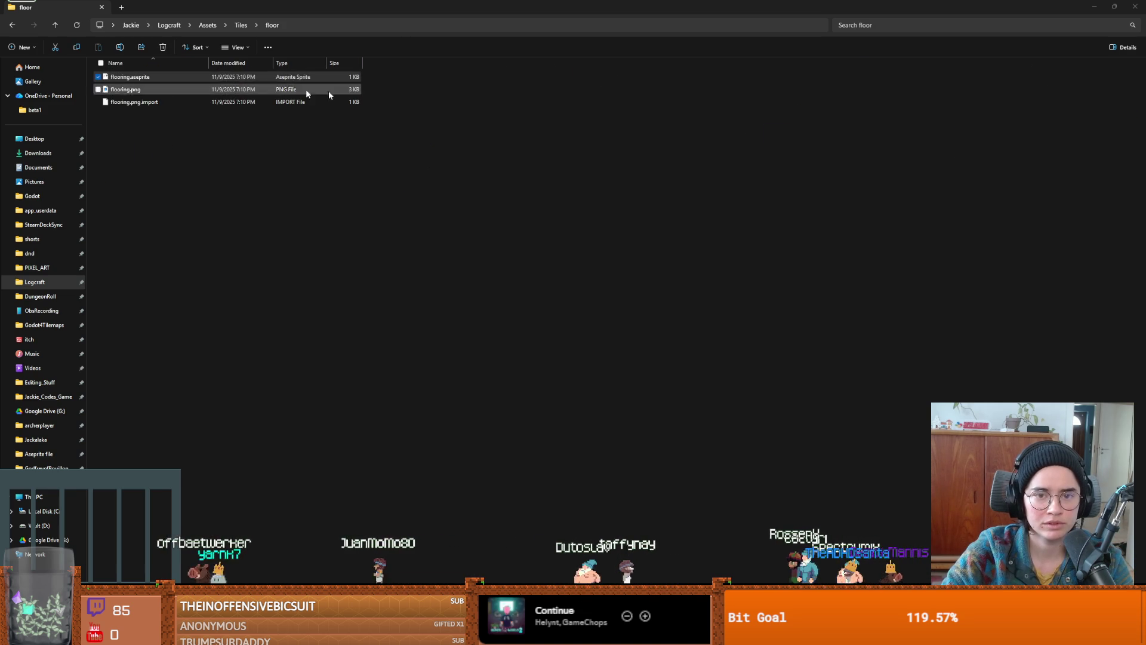
pyautogui.click(236, 30)
pyautogui.hotkey('alt', 'Up')
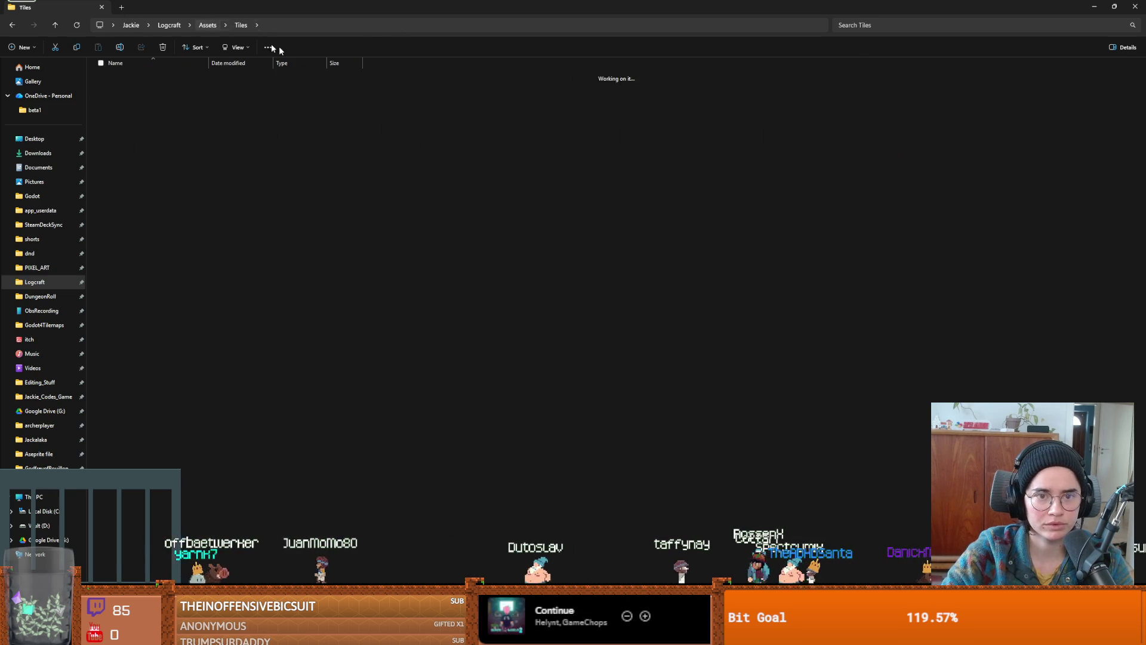
pyautogui.keyDown('ctrl'); pyautogui.scroll(4, 209, 203); pyautogui.keyUp('ctrl')
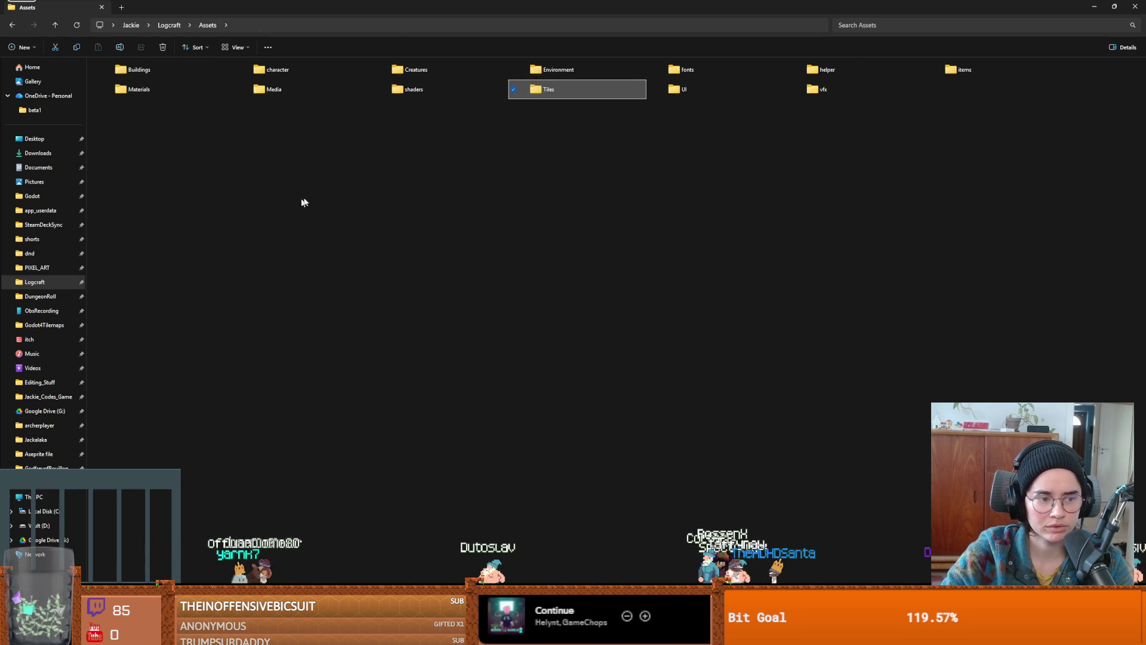
pyautogui.keyDown('ctrl'); pyautogui.scroll(3, 276, 198); pyautogui.keyUp('ctrl')
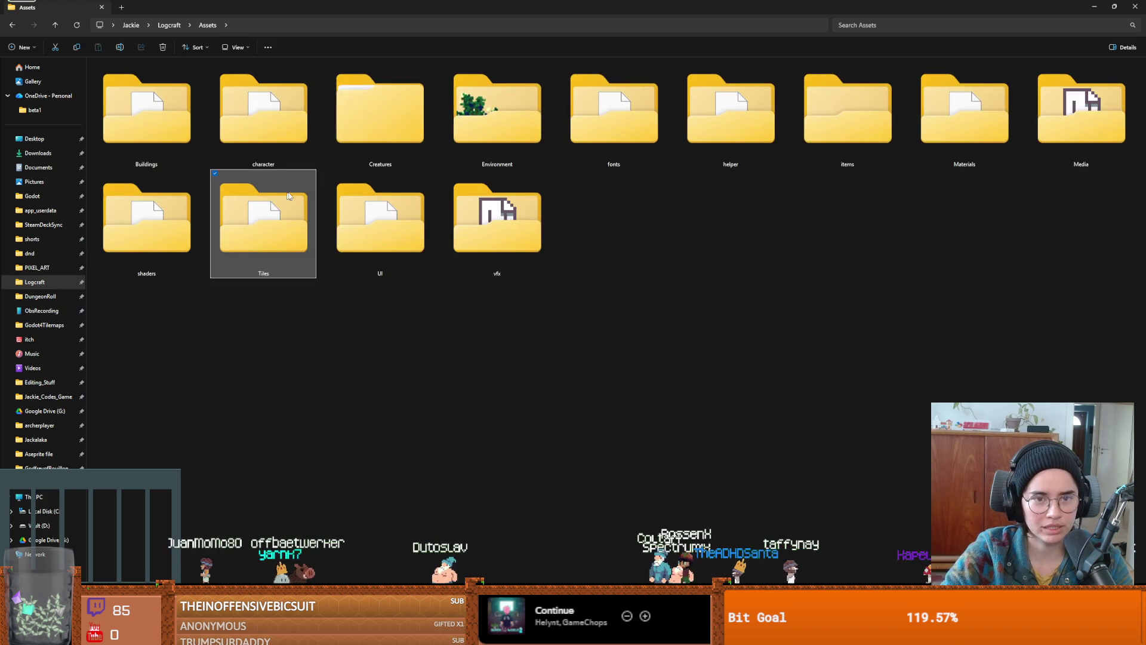
pyautogui.click(170, 25)
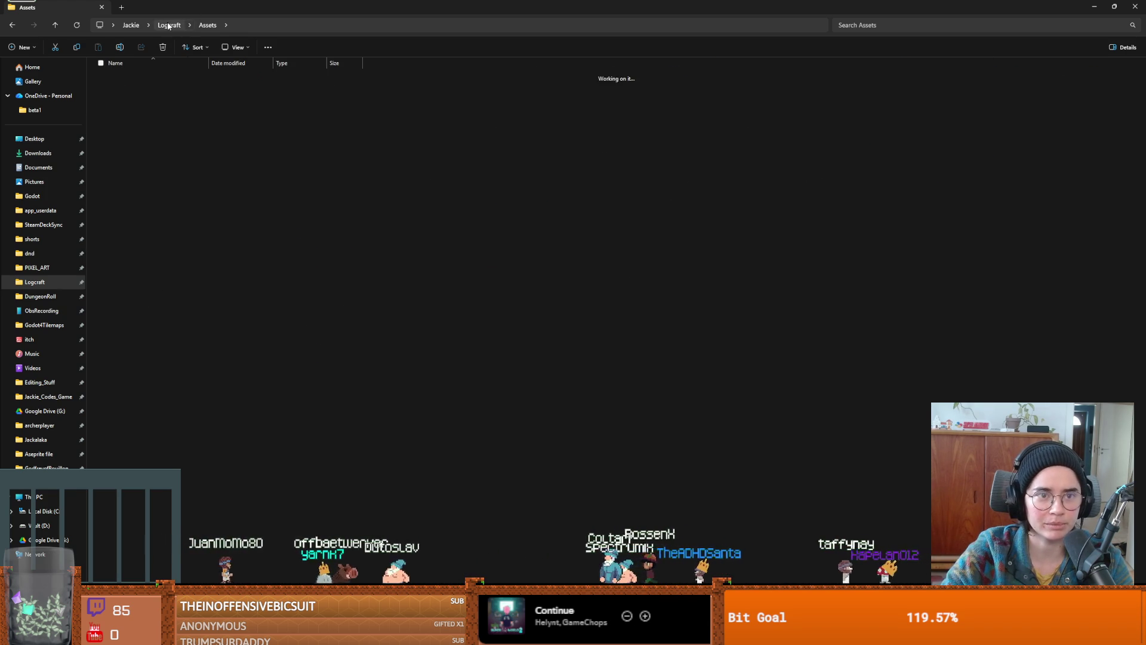
# - Preview ForestBiome_Floor.png from Assets/Tiles, close it, and return to Godot
pyautogui.doubleClick(131, 127)
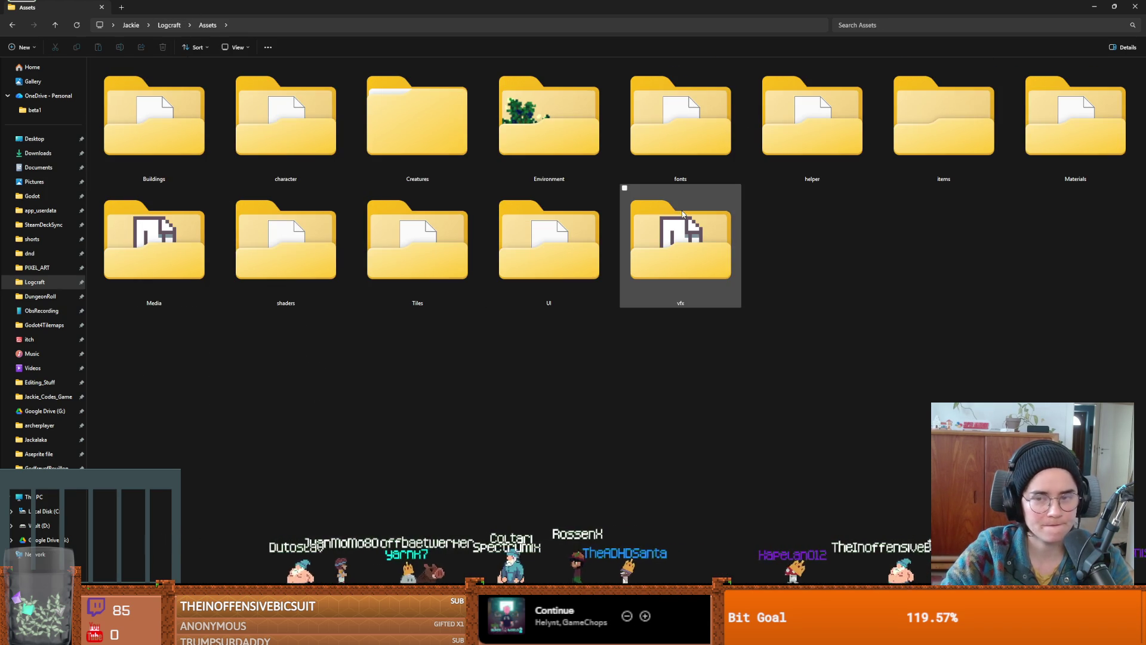
pyautogui.doubleClick(471, 209)
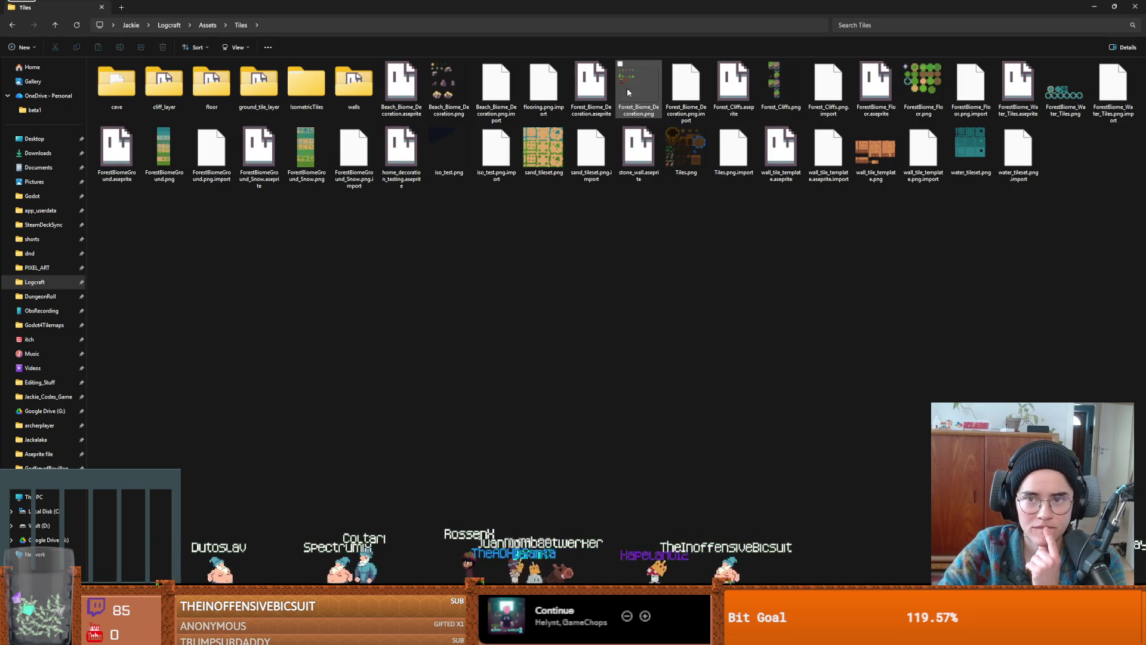
pyautogui.doubleClick(911, 107)
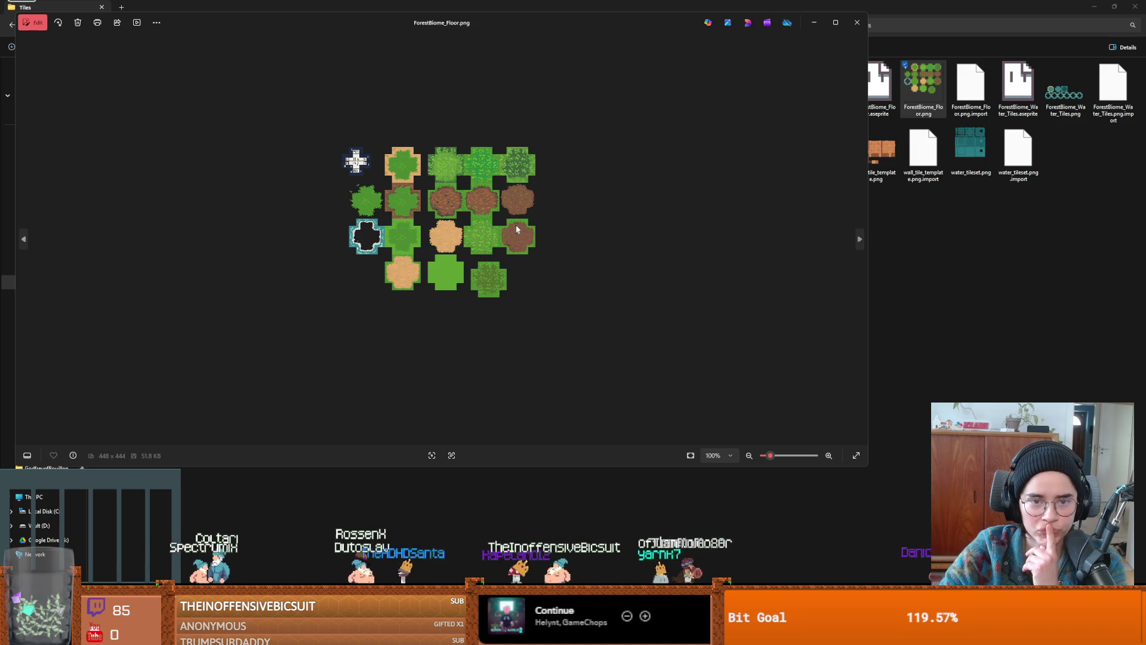
pyautogui.click(857, 24)
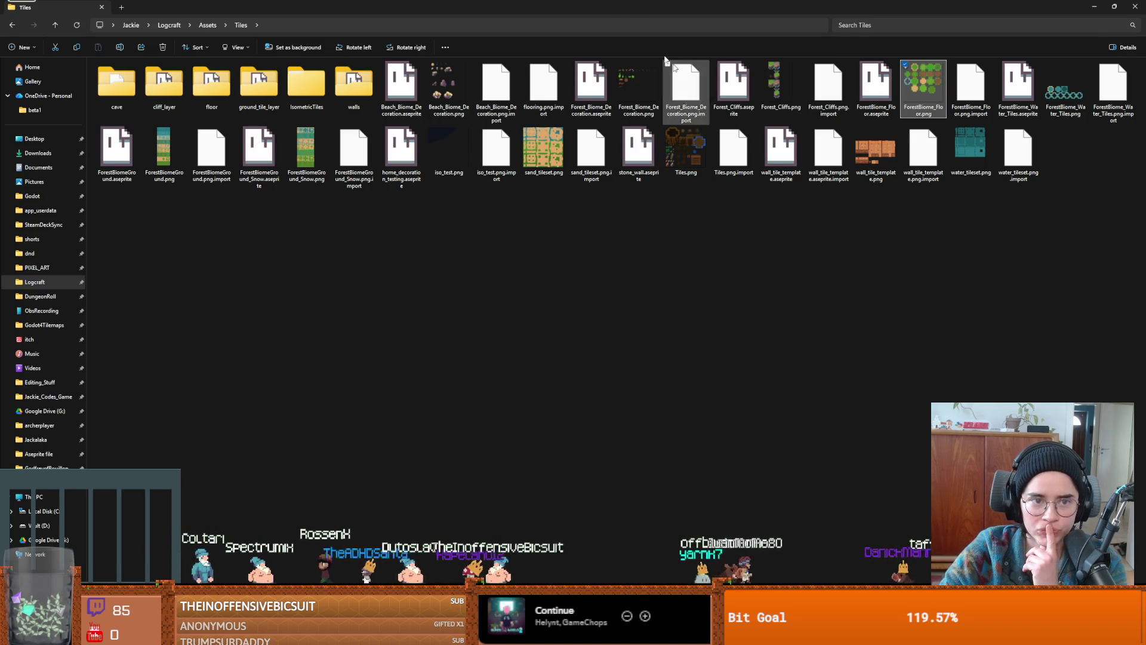
pyautogui.hotkey('alt', 'Tab')
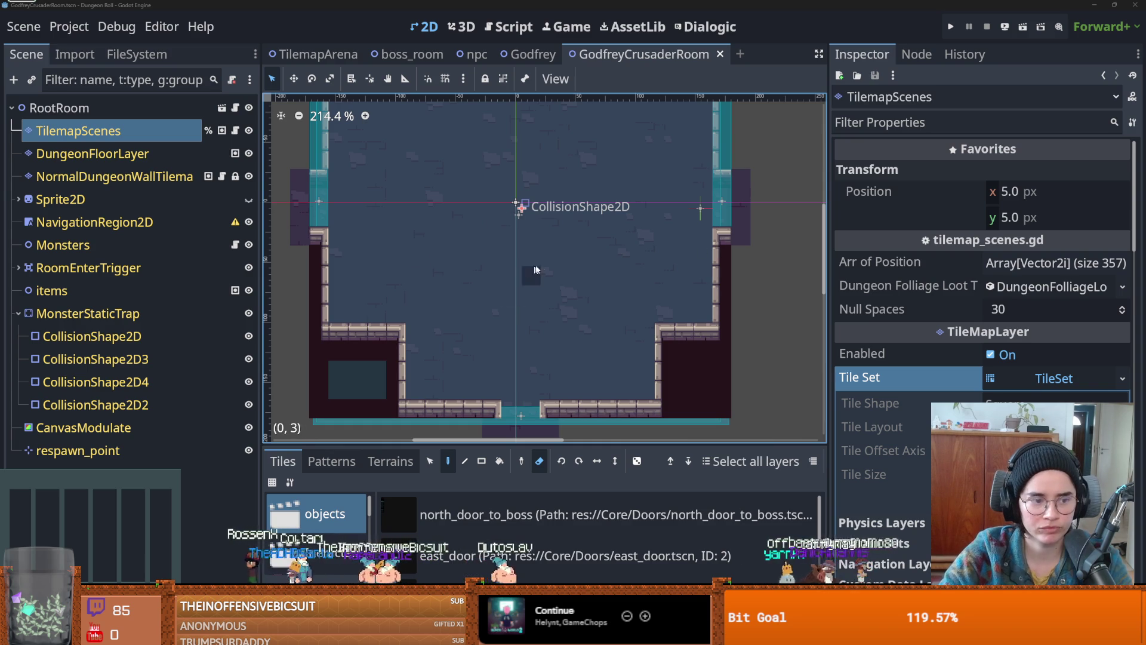
# - Open the project's assets/tileset folder in the system file manager from FileSystem
pyautogui.click(137, 54)
pyautogui.click(14, 249)
pyautogui.doubleClick(18, 203)
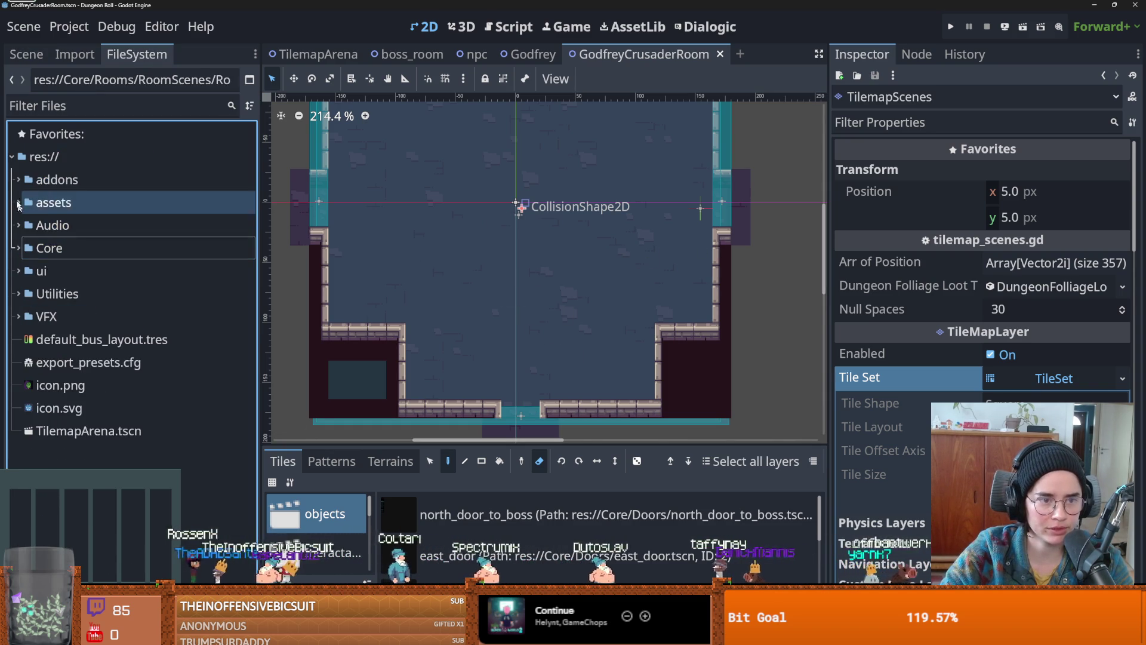
pyautogui.click(36, 385)
pyautogui.click(27, 346)
pyautogui.click(25, 339)
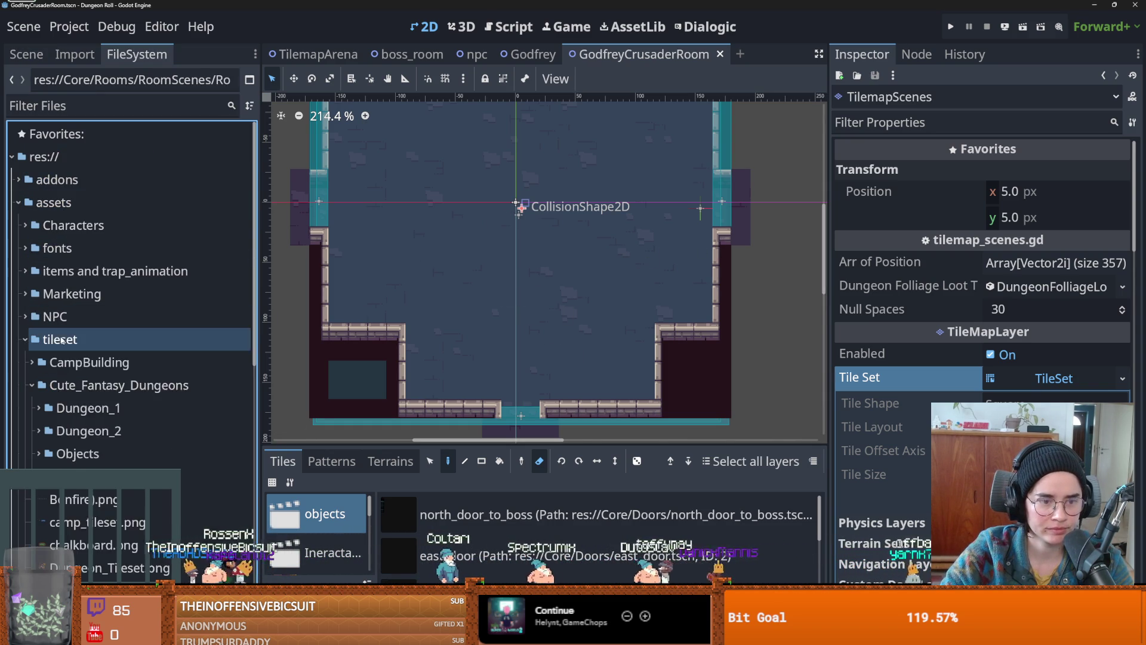
pyautogui.rightClick(30, 306)
pyautogui.click(469, 302)
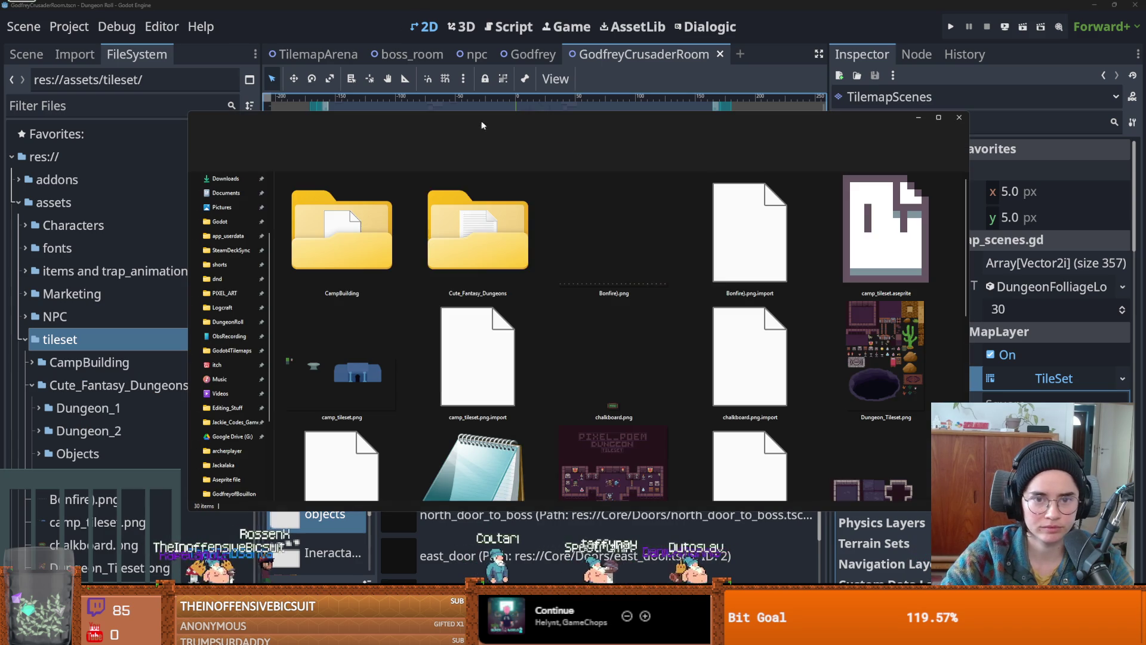
pyautogui.scroll(-5, 627, 325)
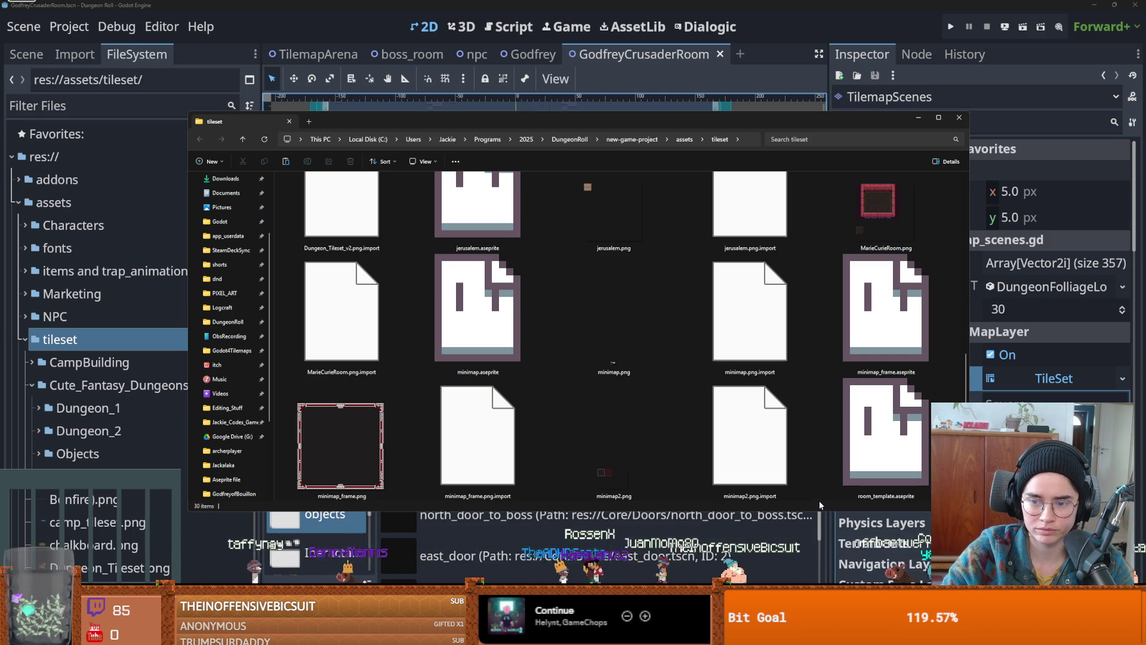
# - Paste ForestBiome_Floor.png into tileset, return to Godot, and select DungeonFloorLayer
pyautogui.hotkey('ctrl', 'v')
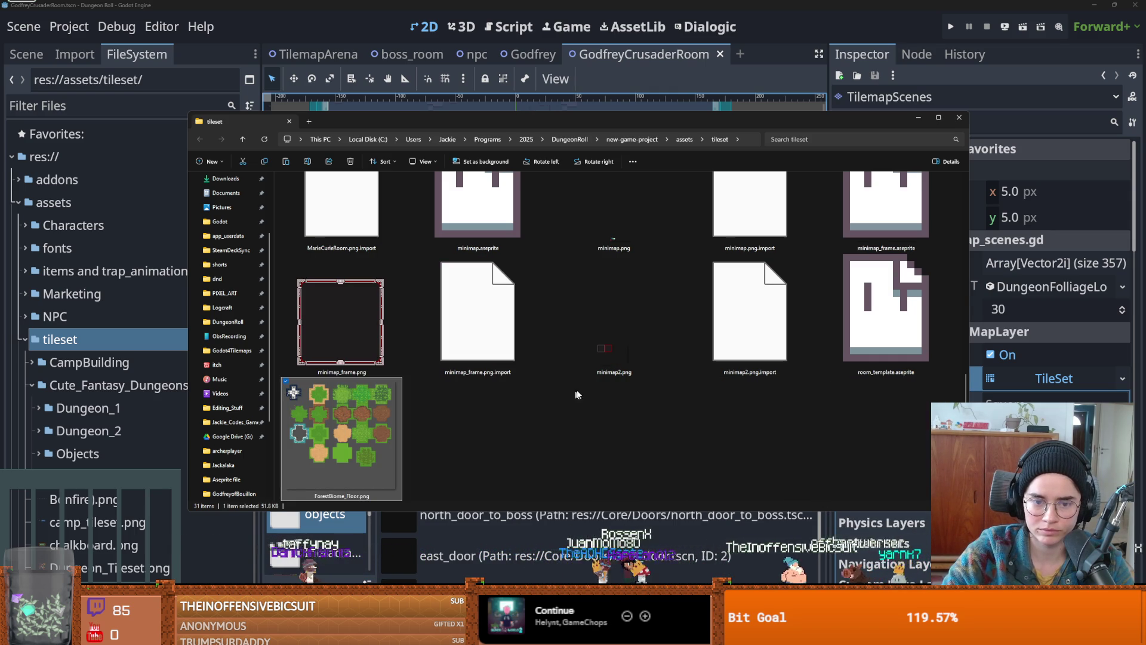
pyautogui.click(995, 100)
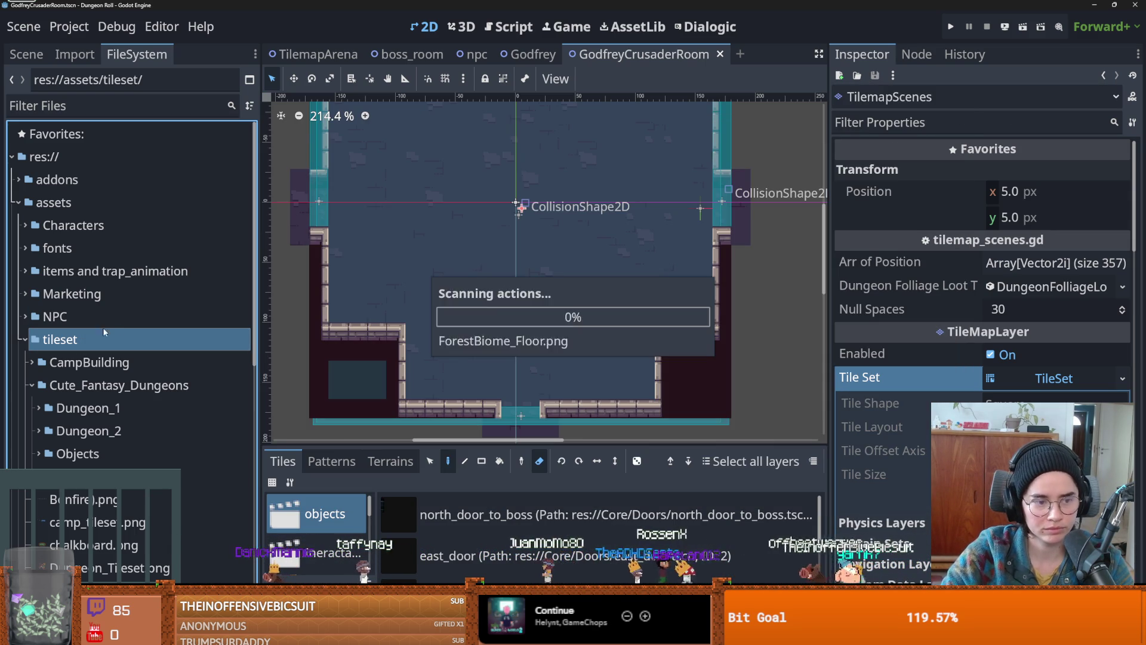
pyautogui.moveTo(450, 446); pyautogui.dragTo(450, 262)
pyautogui.click(26, 54)
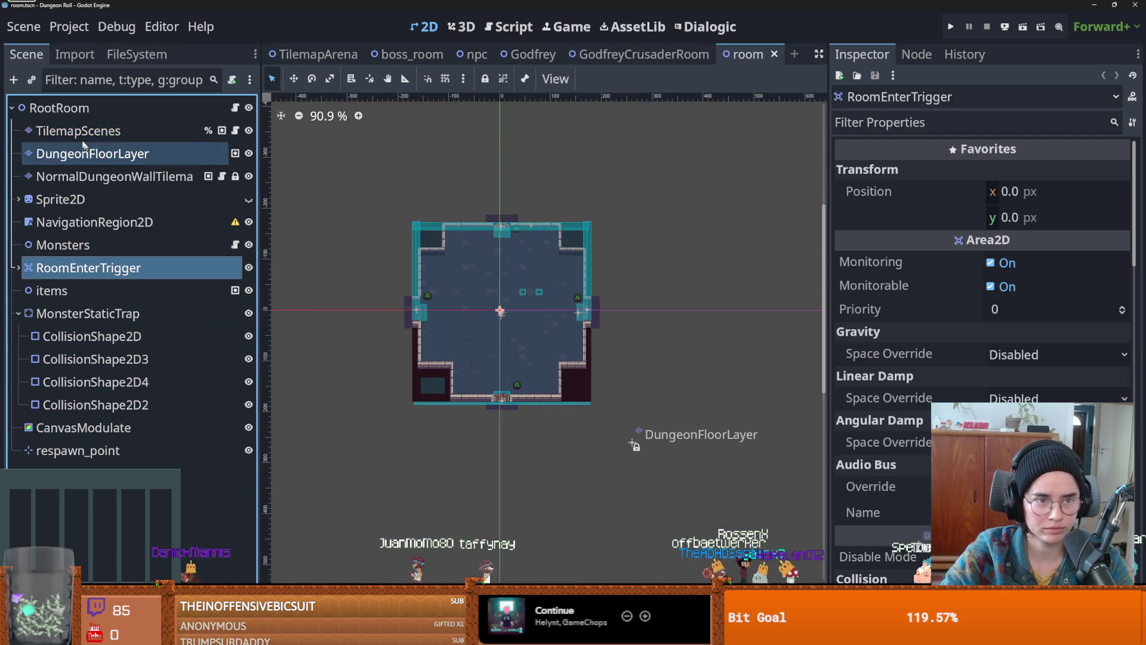
pyautogui.click(84, 149)
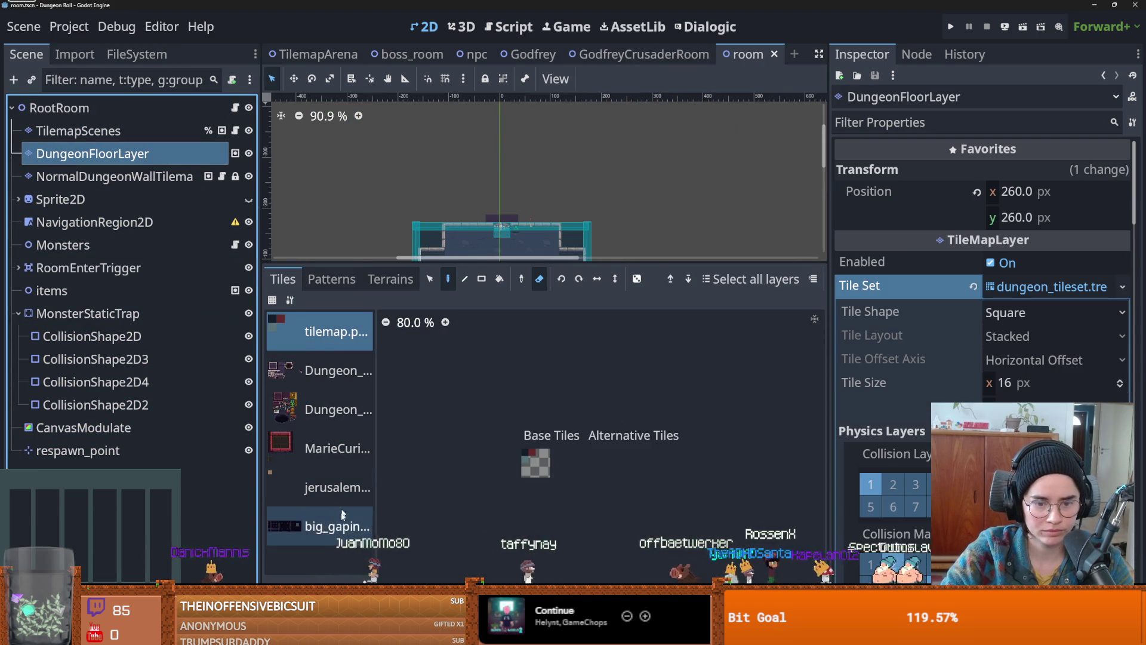
# - Locate ForestBiome_Floor.png under tileset and open DungeonFloorLayer's dungeon_tileset.tres in the TileSet editor
pyautogui.click(137, 54)
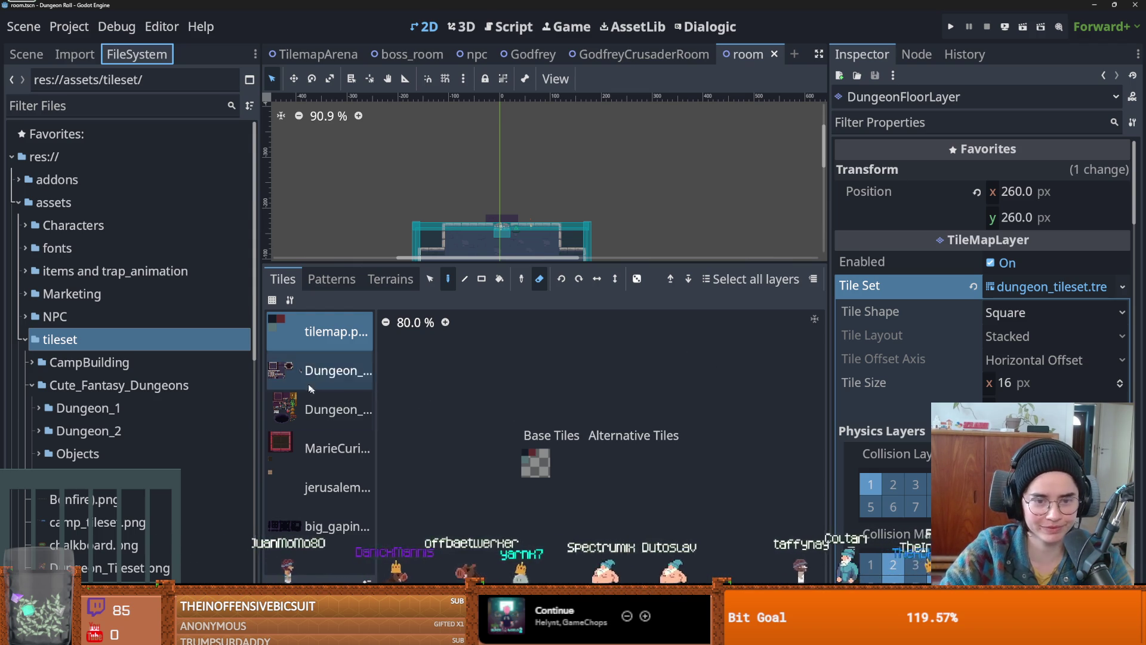
pyautogui.click(215, 106)
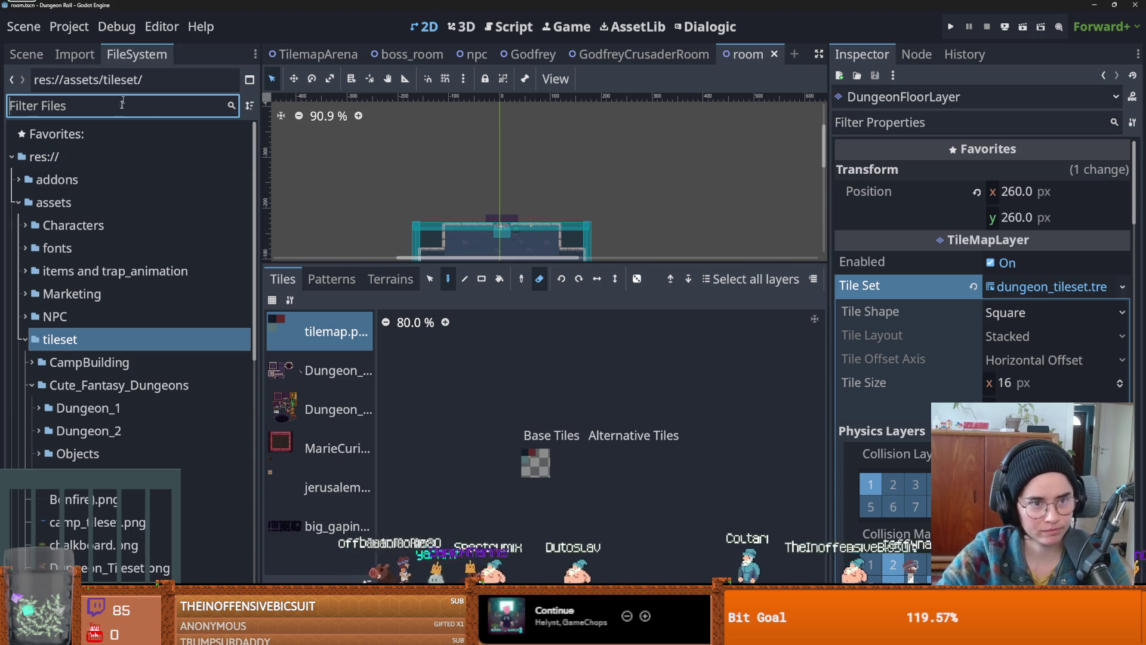
pyautogui.scroll(-5, 148, 328)
pyautogui.moveTo(113, 412)
pyautogui.mouseDown()
pyautogui.moveTo(306, 507)
pyautogui.moveTo(358, 490)
pyautogui.mouseUp()
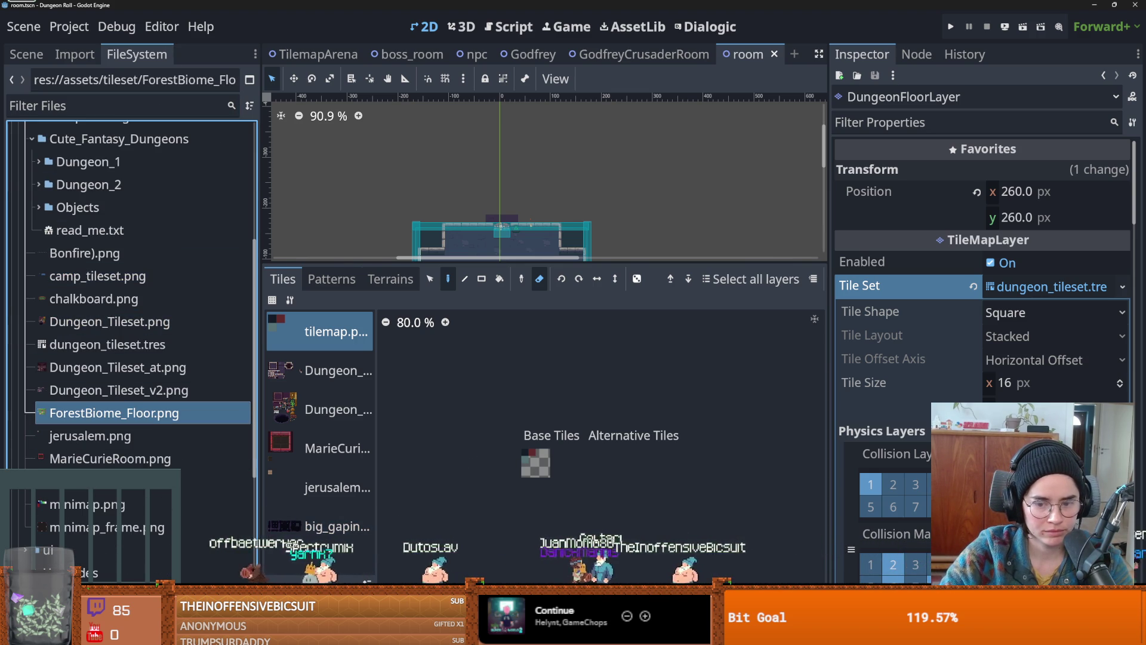
pyautogui.click(294, 590)
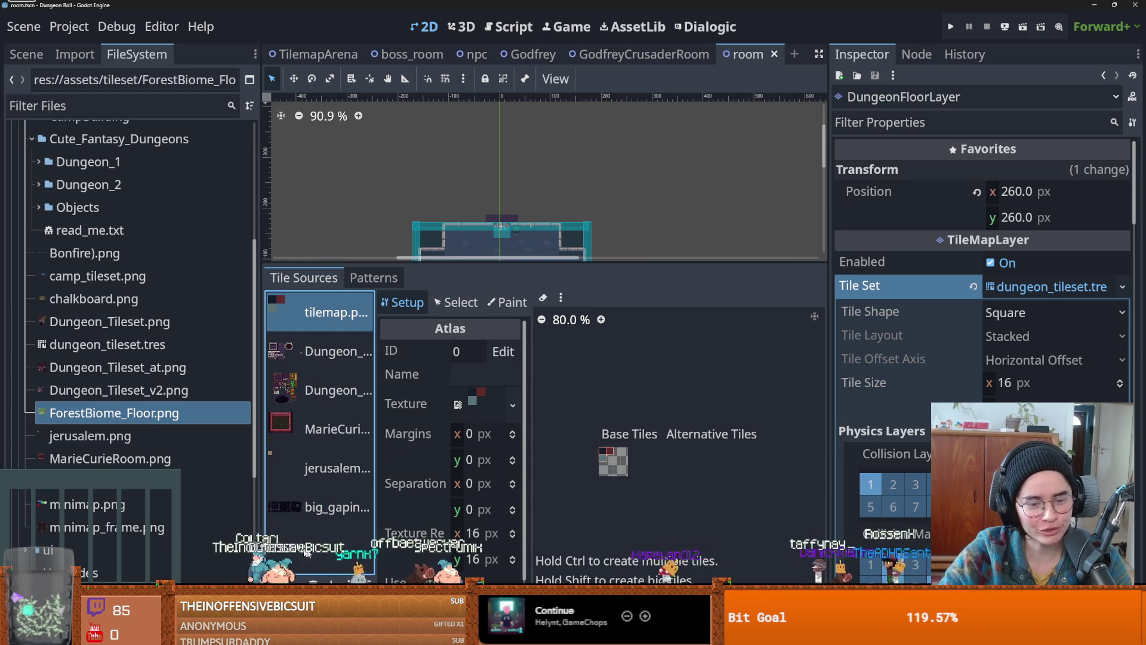
# - Add ForestBiome_Floor.png as atlas source 6 with auto-created 16 px tiles, then switch to the browser
pyautogui.moveTo(88, 416); pyautogui.dragTo(320, 478)
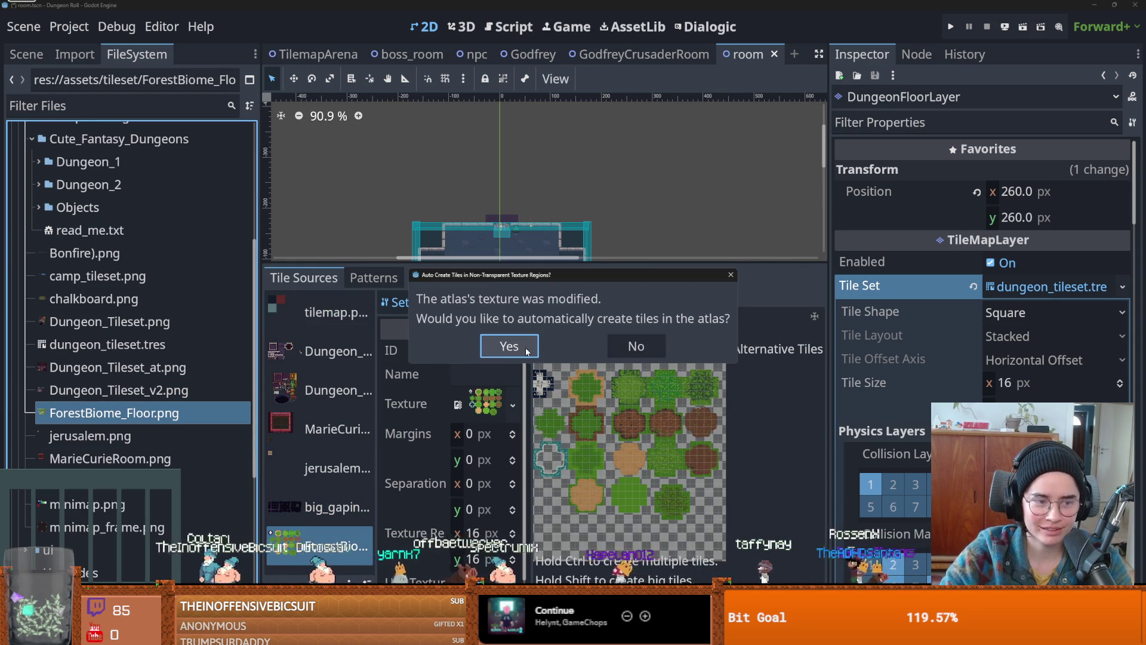
pyautogui.press('Return')
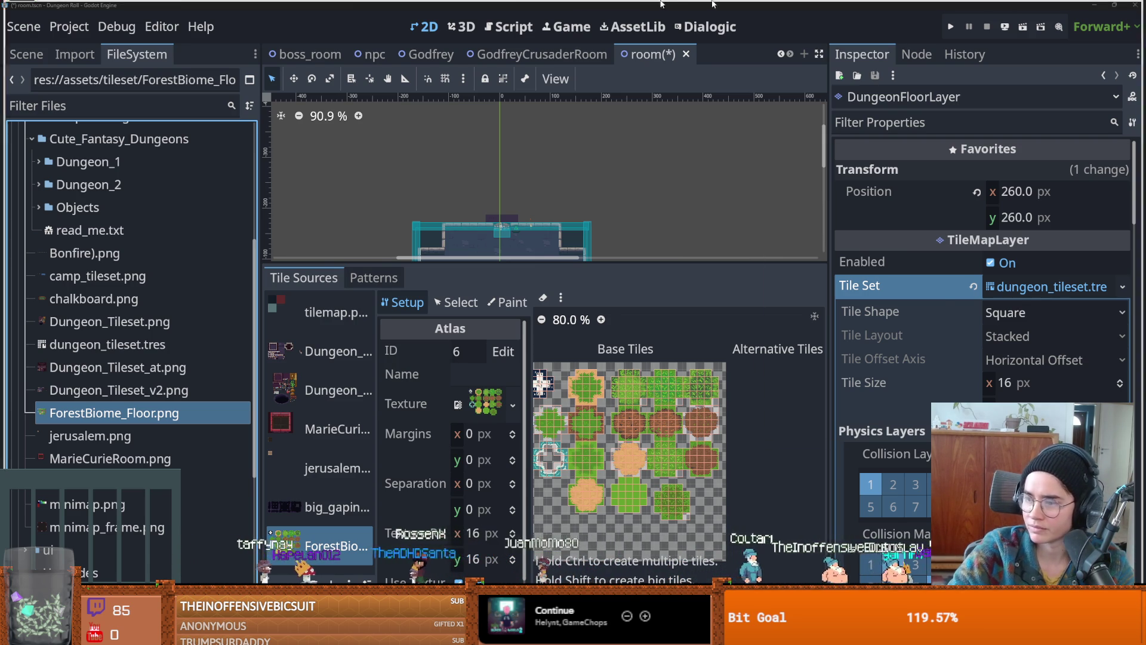
pyautogui.hotkey('alt', 'Tab')
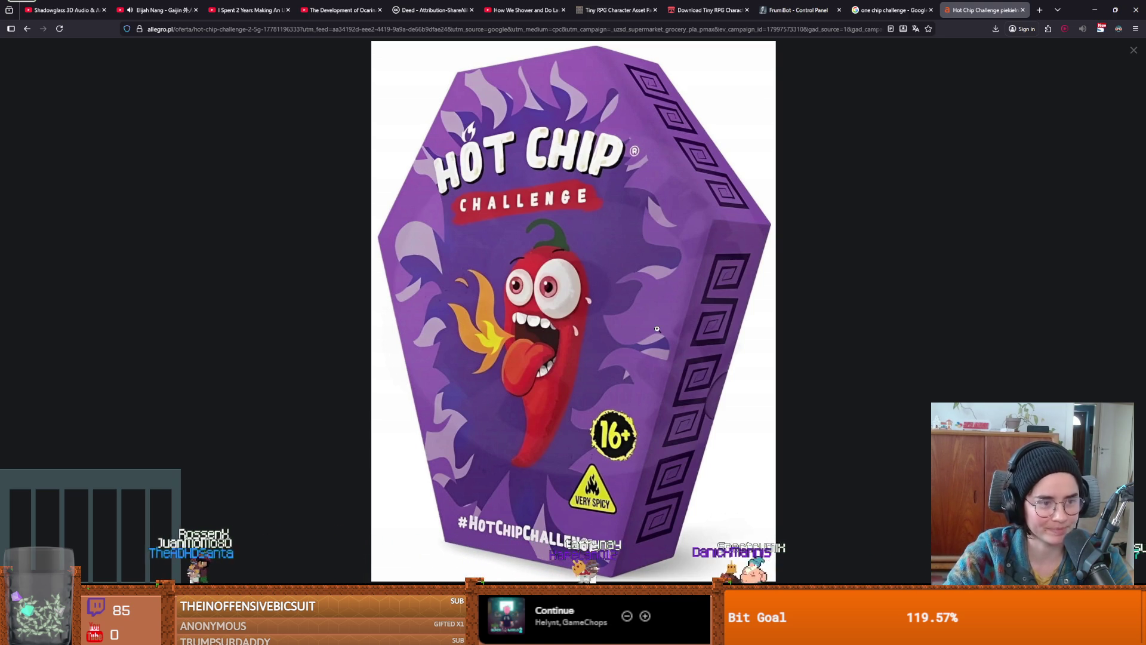
# - Check Firefox's open-tab list, then minimize the browser to bring Godot back
pyautogui.click(1062, 9)
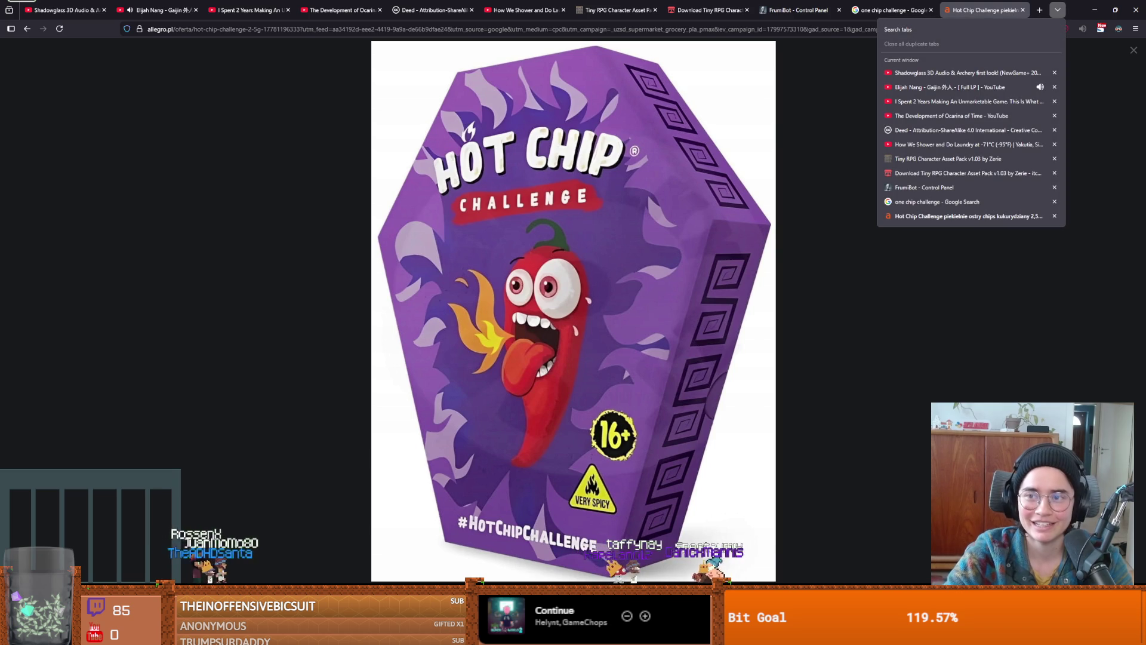
pyautogui.click(1092, 7)
pyautogui.click(1092, 7)
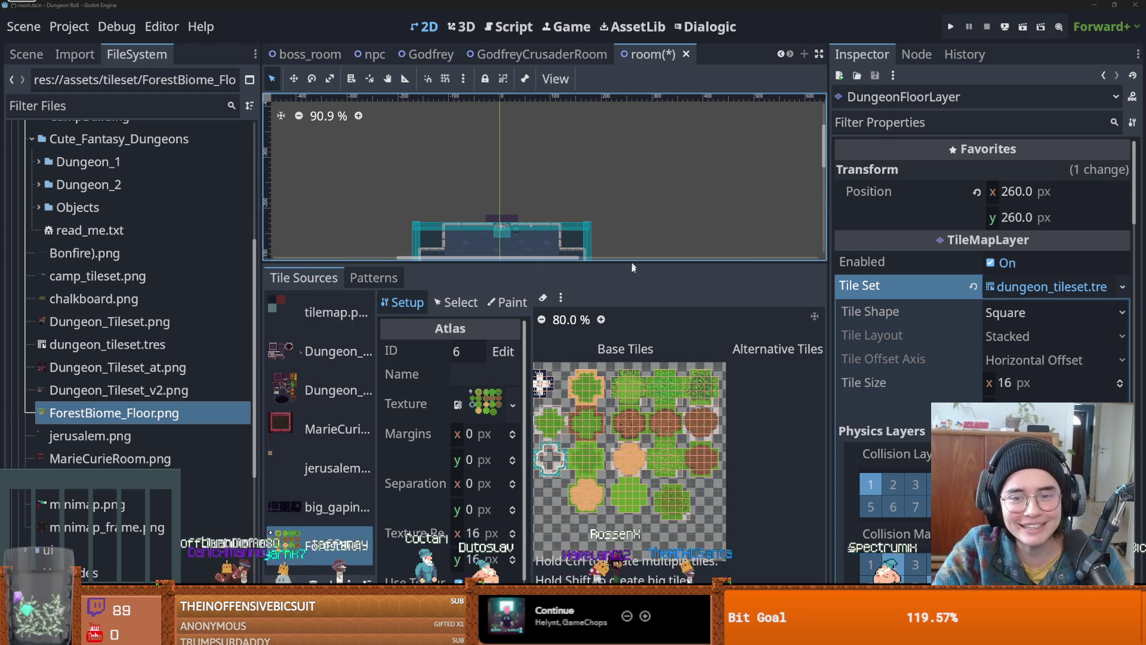
# - Enlarge the 2D room view by resizing the panels, then pan it slightly
pyautogui.moveTo(638, 261); pyautogui.dragTo(625, 481)
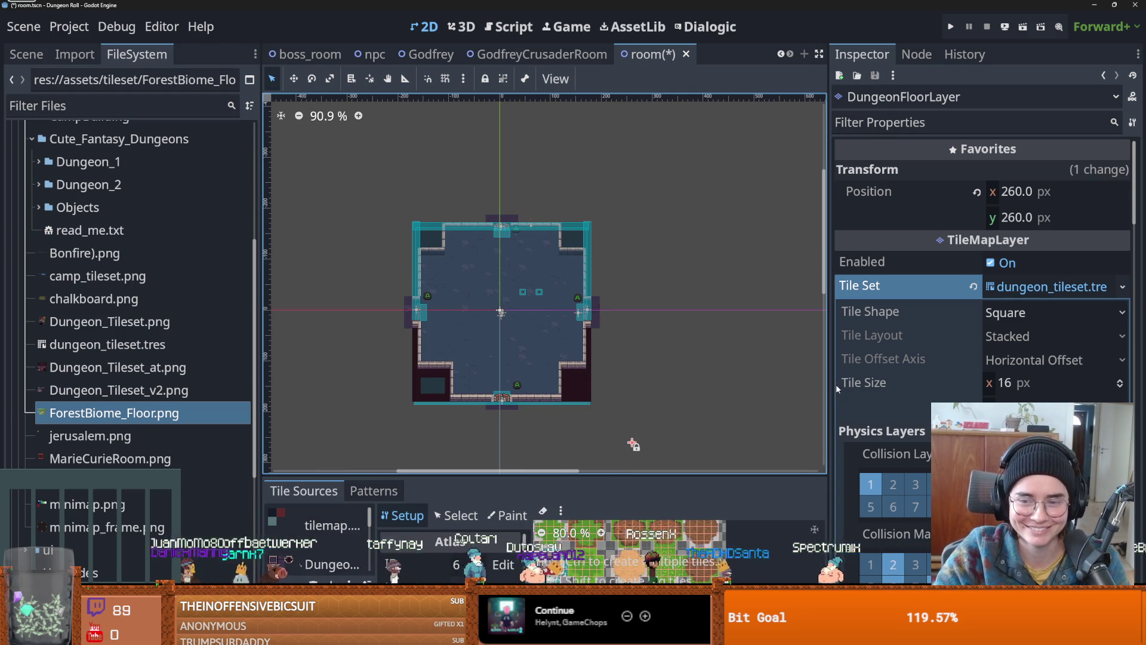
pyautogui.moveTo(829, 388); pyautogui.dragTo(919, 388)
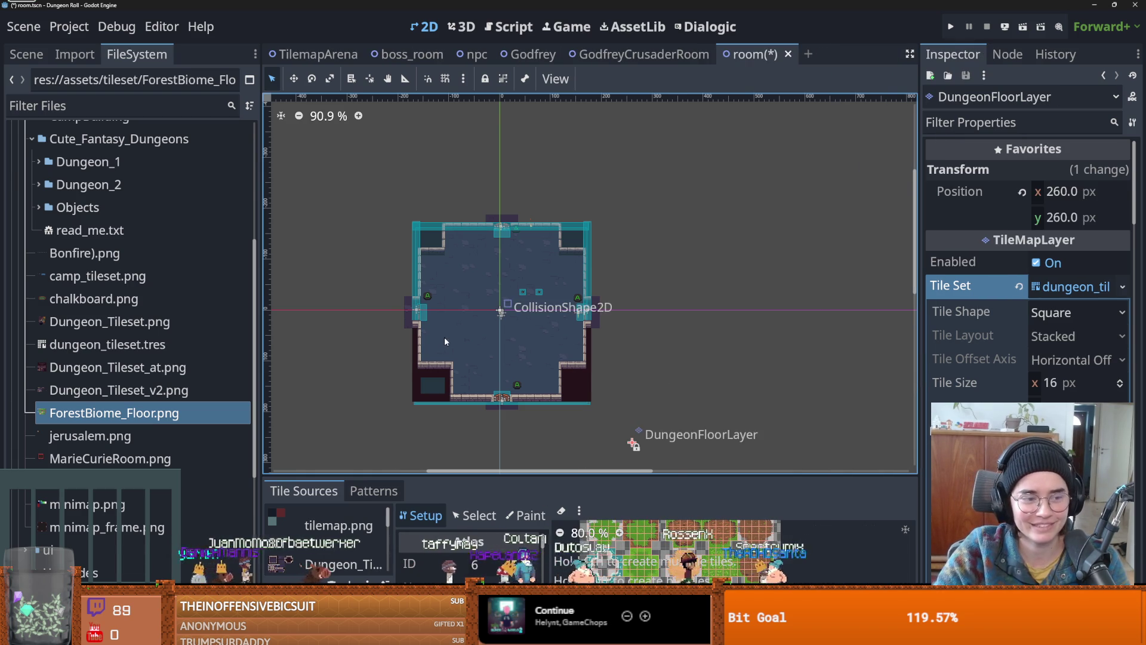
pyautogui.scroll(2, 525, 293)
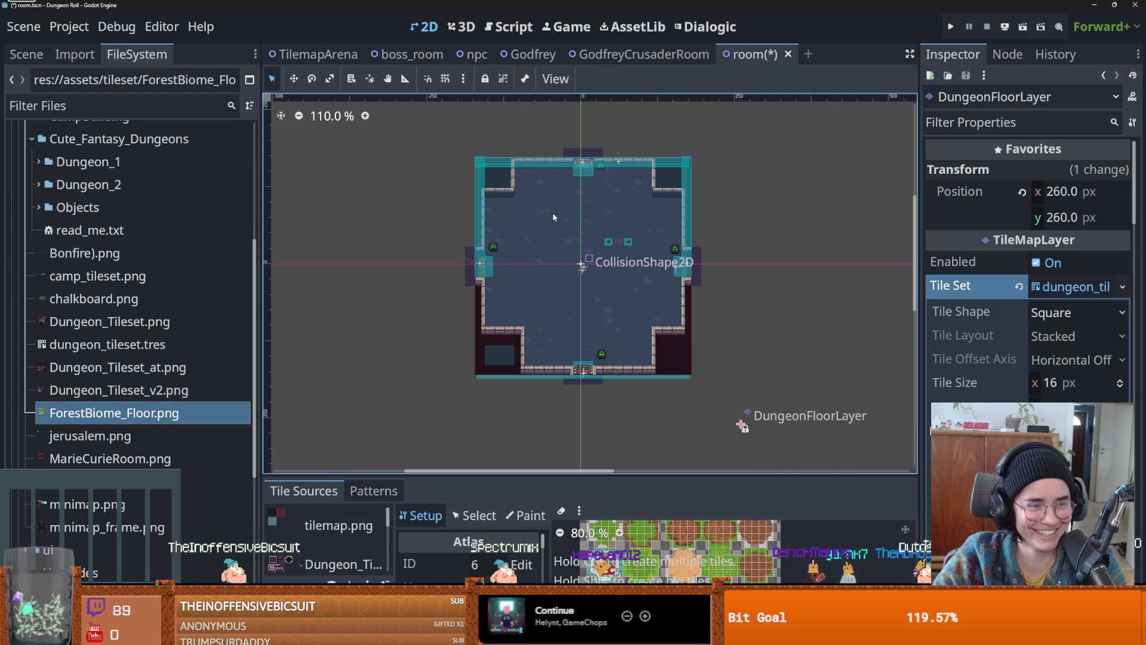
pyautogui.moveTo(552, 212); pyautogui.dragTo(562, 230)
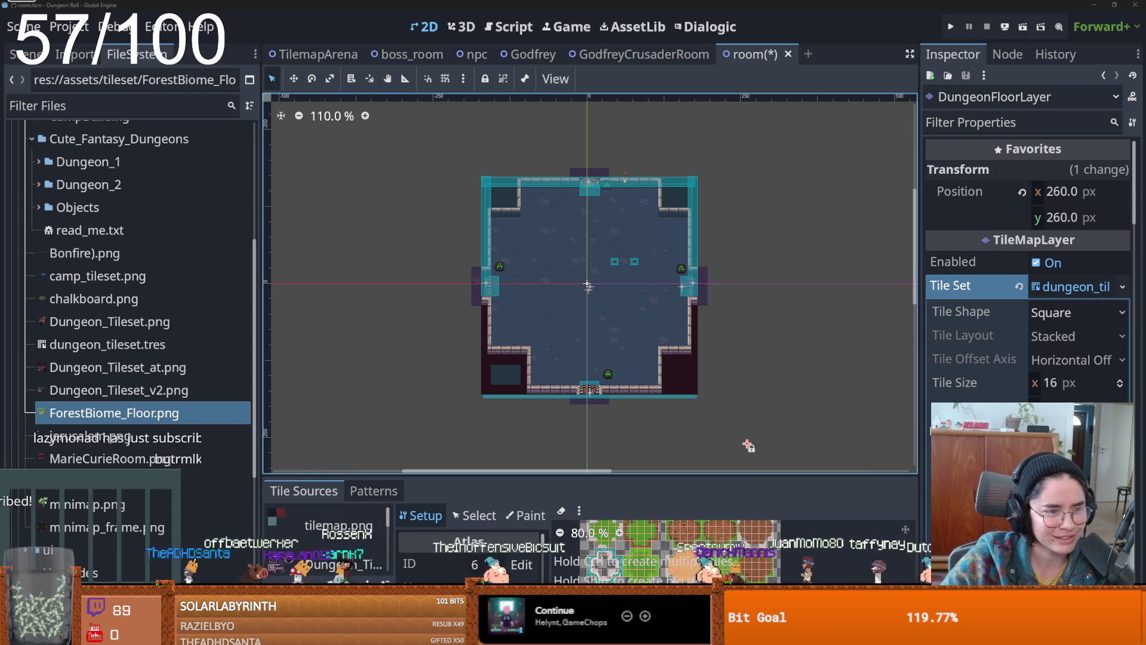
# - Scroll around the room view, then flip to the browser and back to Godot
pyautogui.moveTo(136, 307)
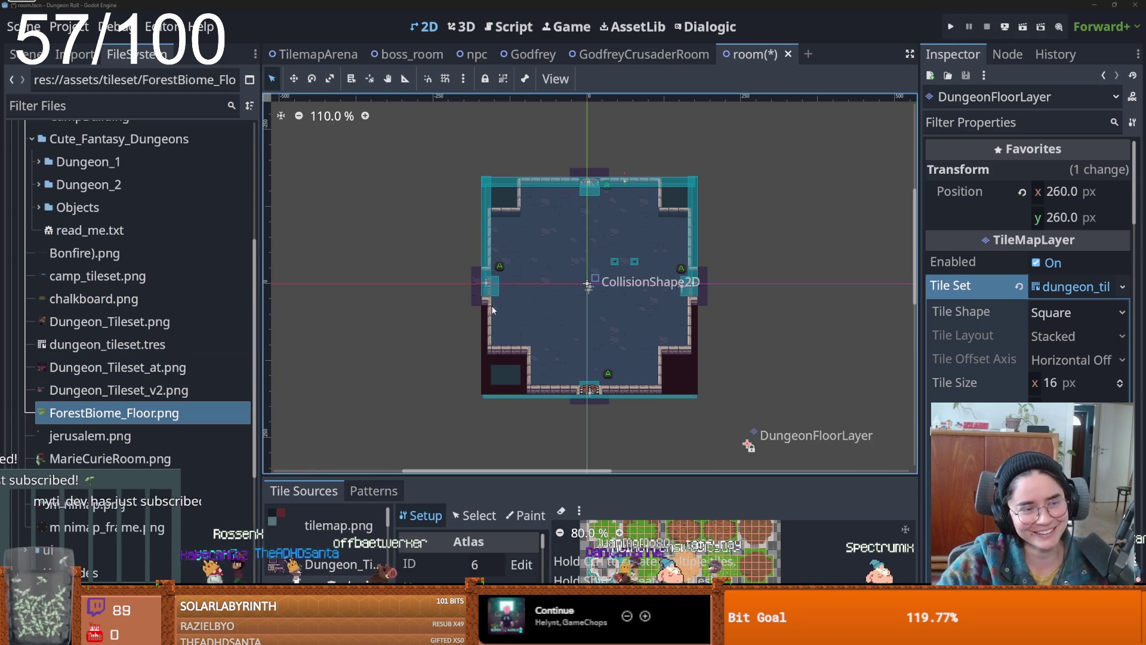
pyautogui.scroll(-2, 516, 292)
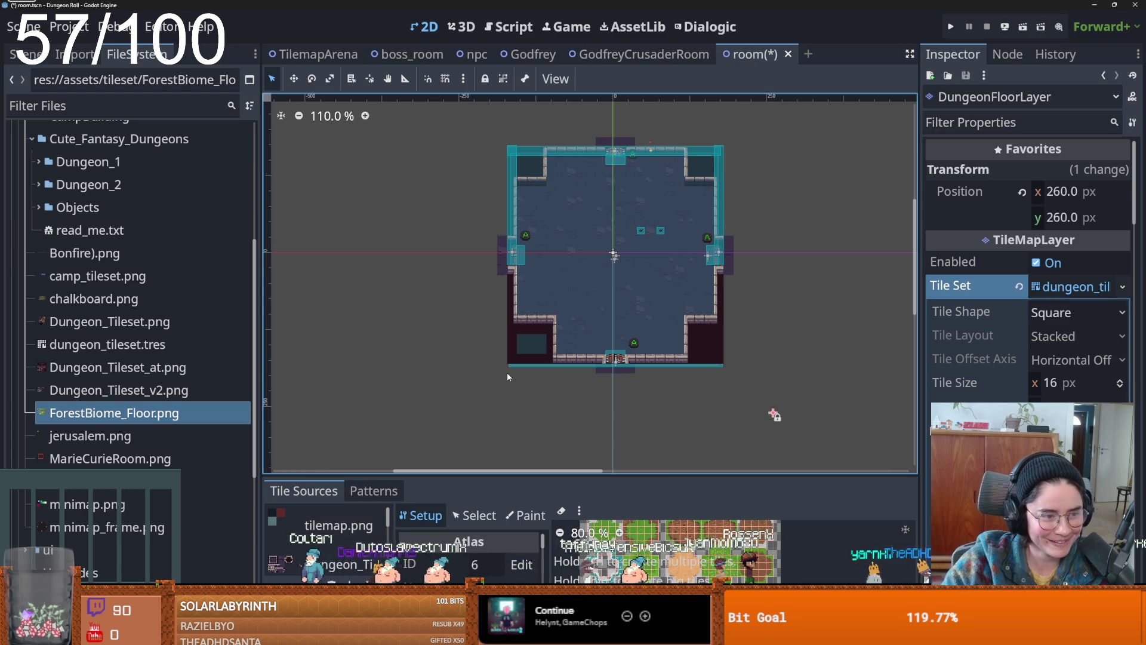
pyautogui.scroll(2, 406, 332)
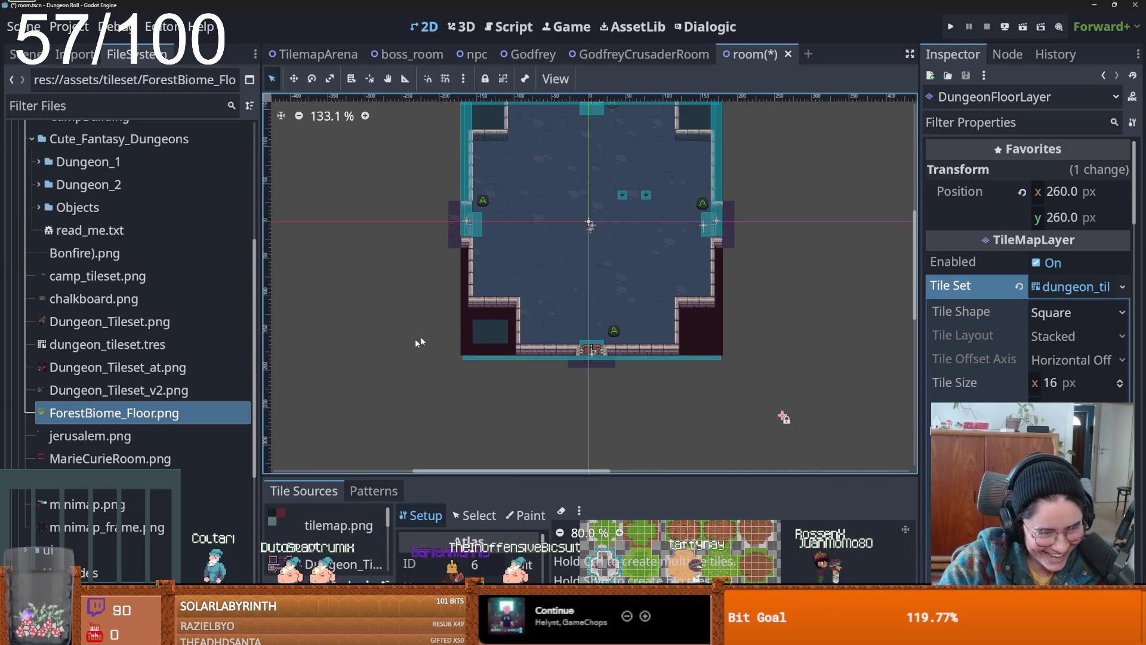
pyautogui.hscroll(3, 420, 336)
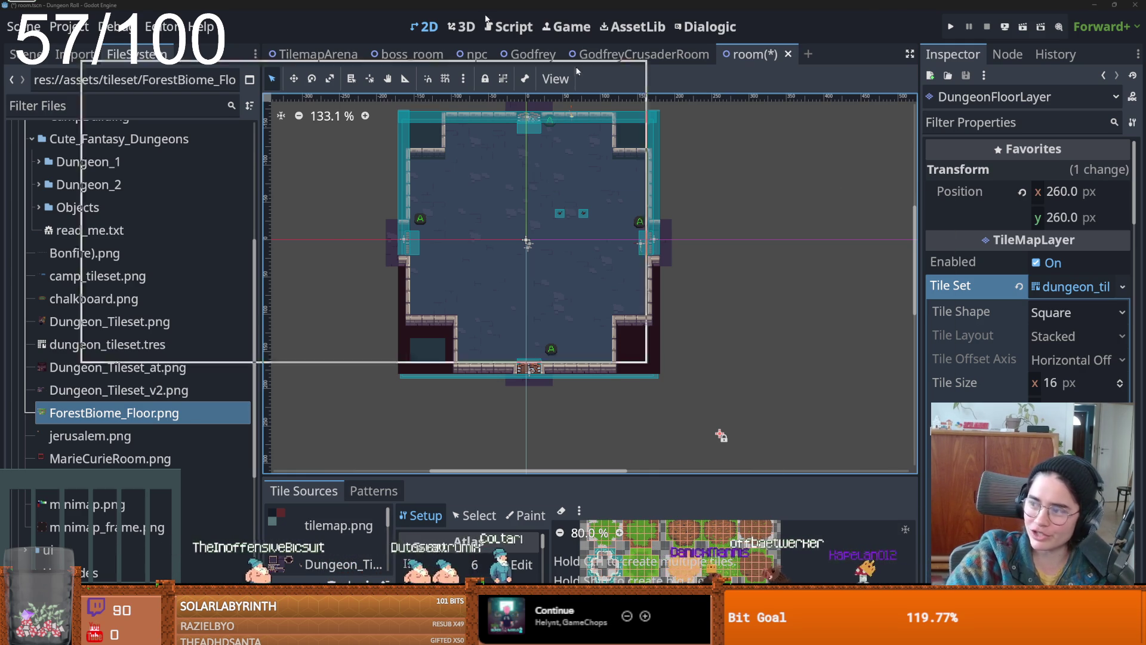
pyautogui.hotkey('alt', 'Tab')
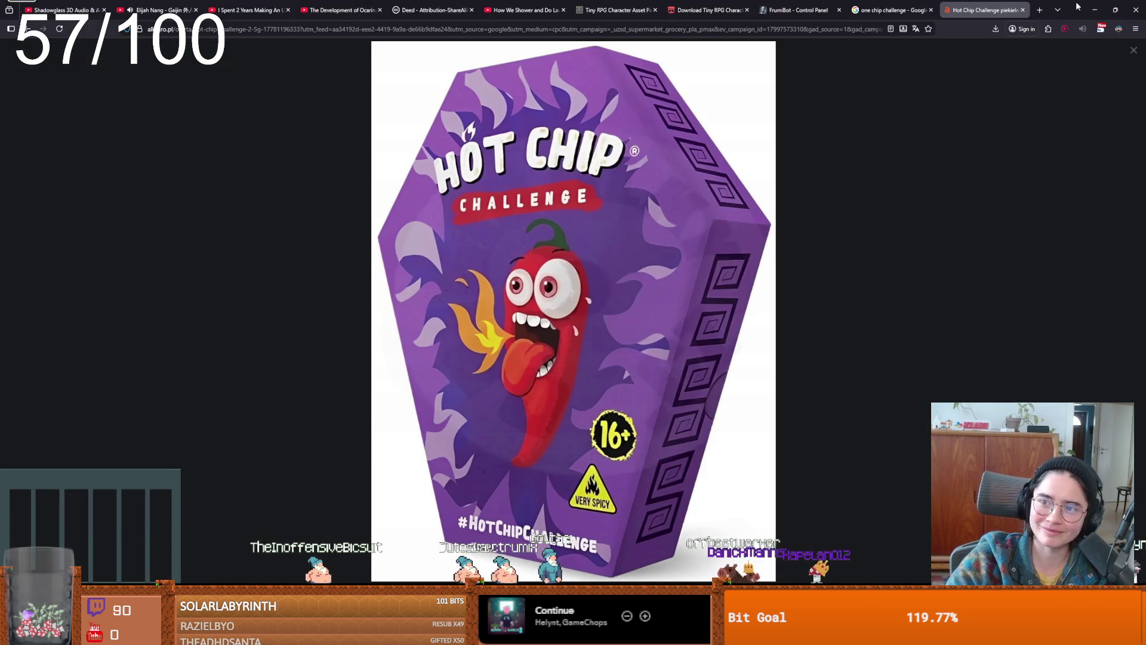
pyautogui.hotkey('alt', 'Tab')
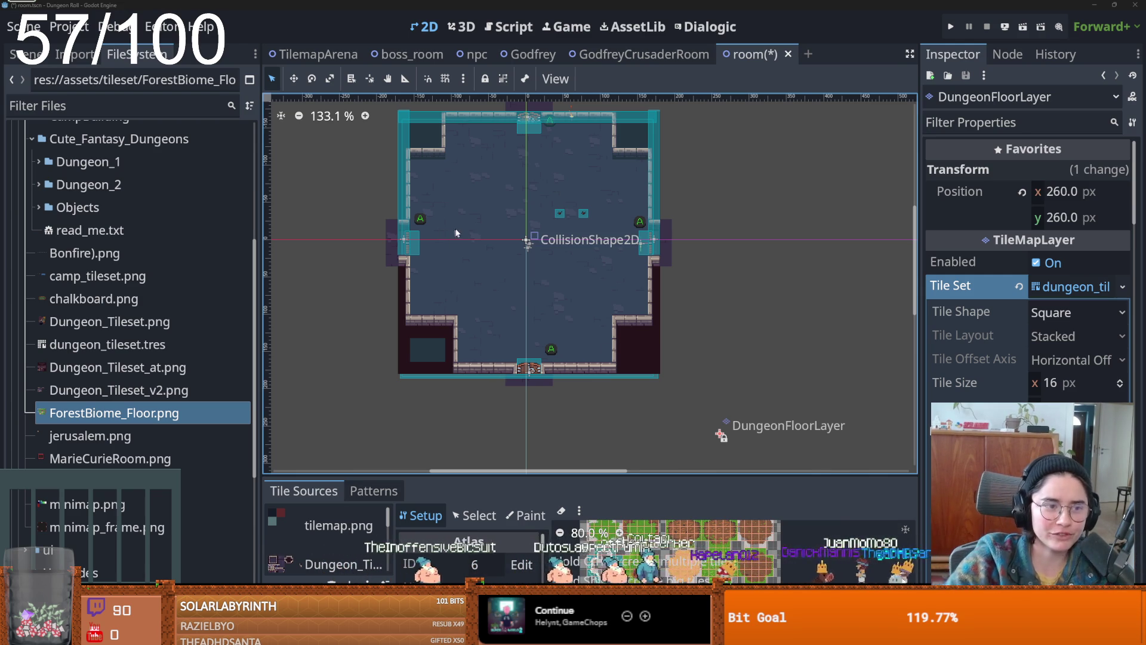
# - Zoom and pan around the dungeon room, then save the room scene with Ctrl+S
pyautogui.scroll(2, 419, 267)
pyautogui.moveTo(469, 311); pyautogui.dragTo(500, 293)
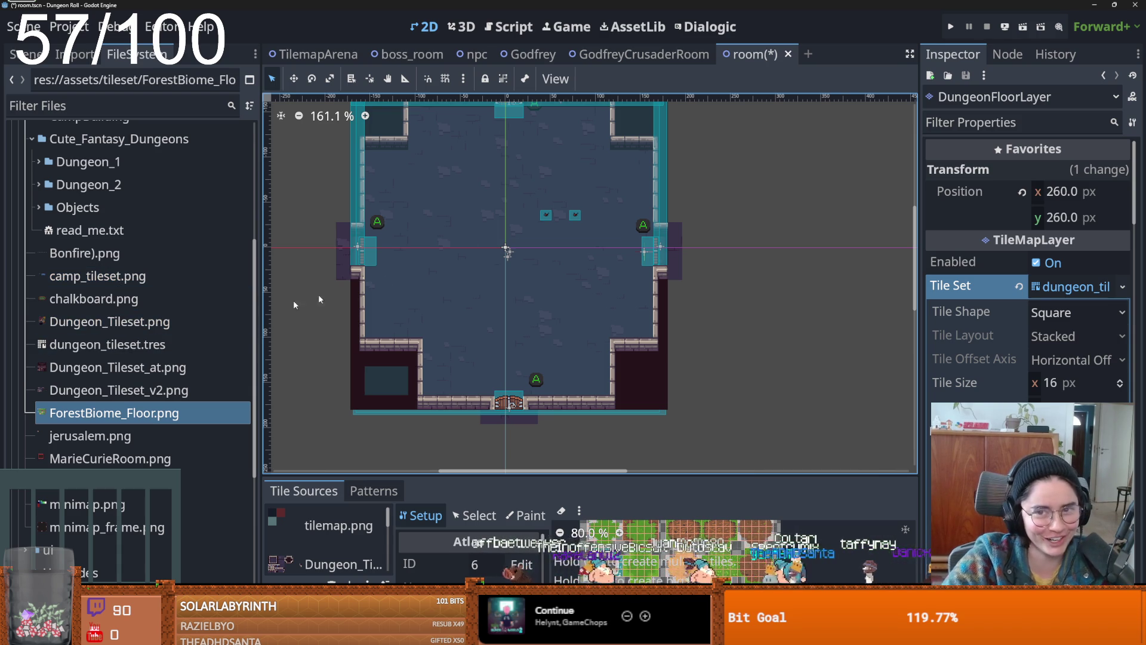
pyautogui.scroll(2, 407, 260)
pyautogui.scroll(5, 123, 300)
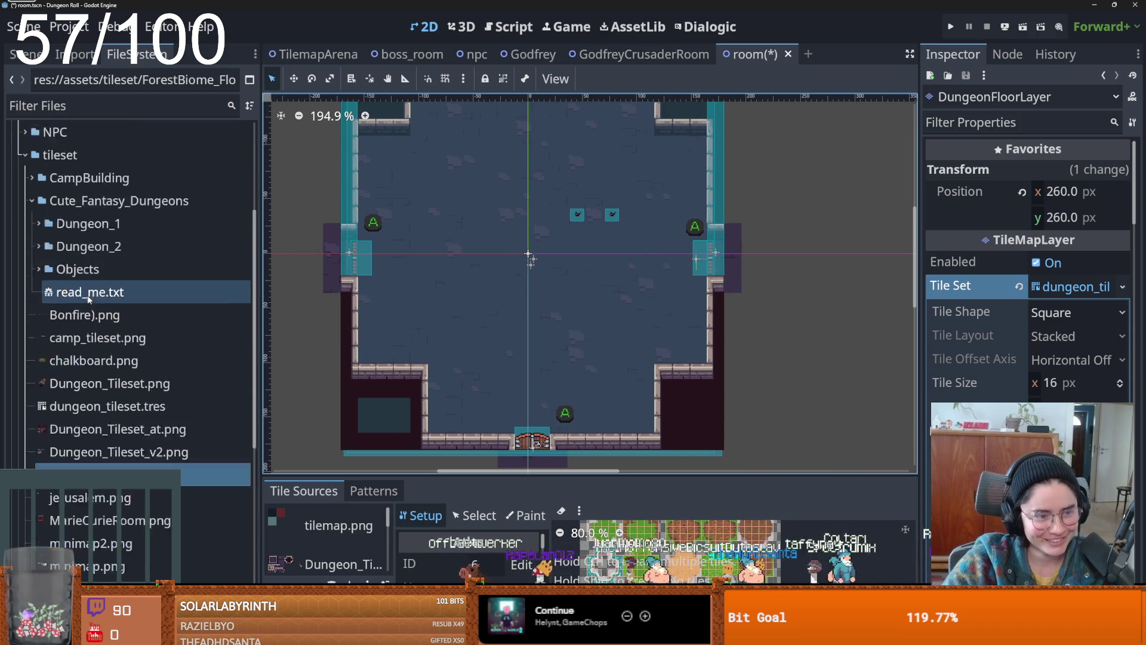
pyautogui.click(124, 299)
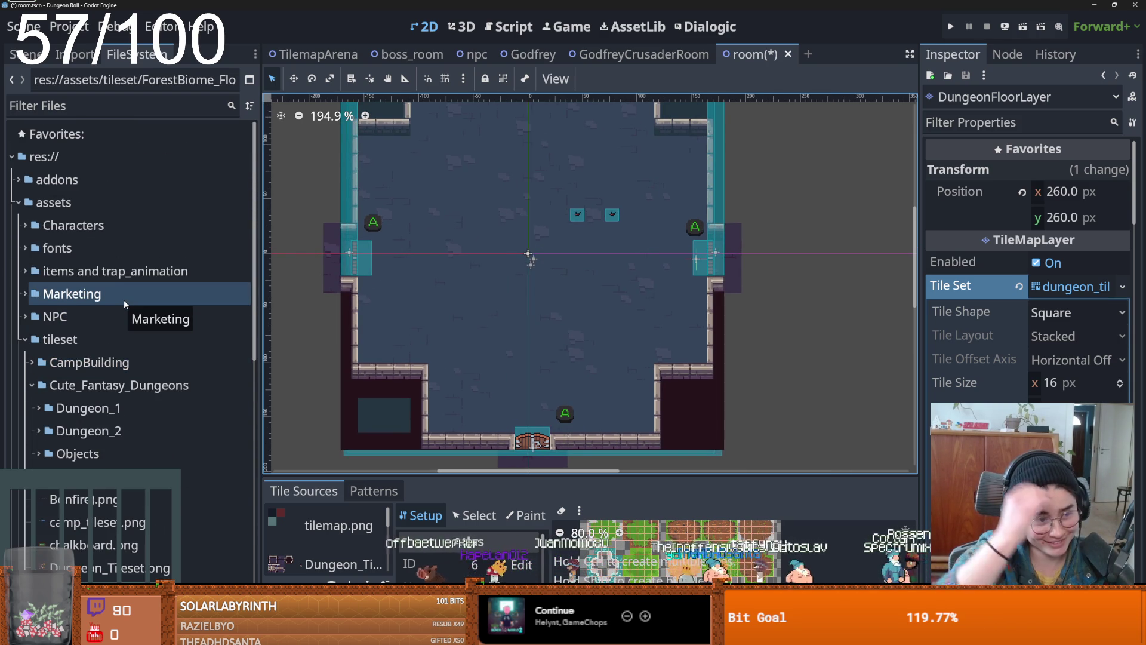
pyautogui.scroll(2, 411, 342)
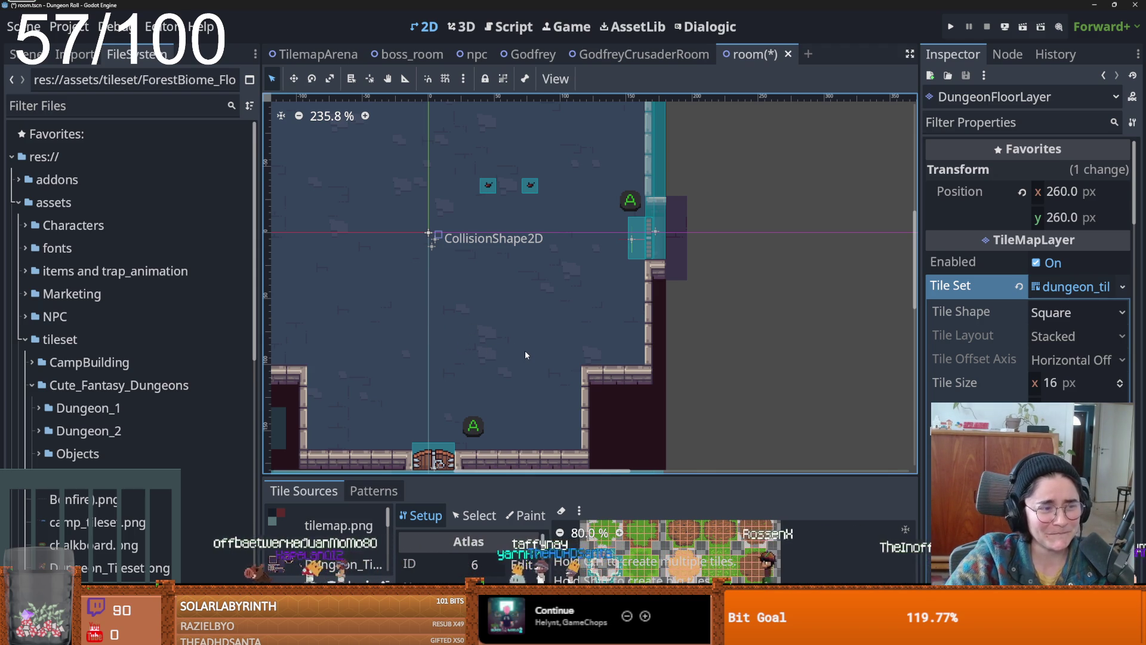
pyautogui.scroll(2, 428, 351)
pyautogui.hotkey('ctrl', 's')
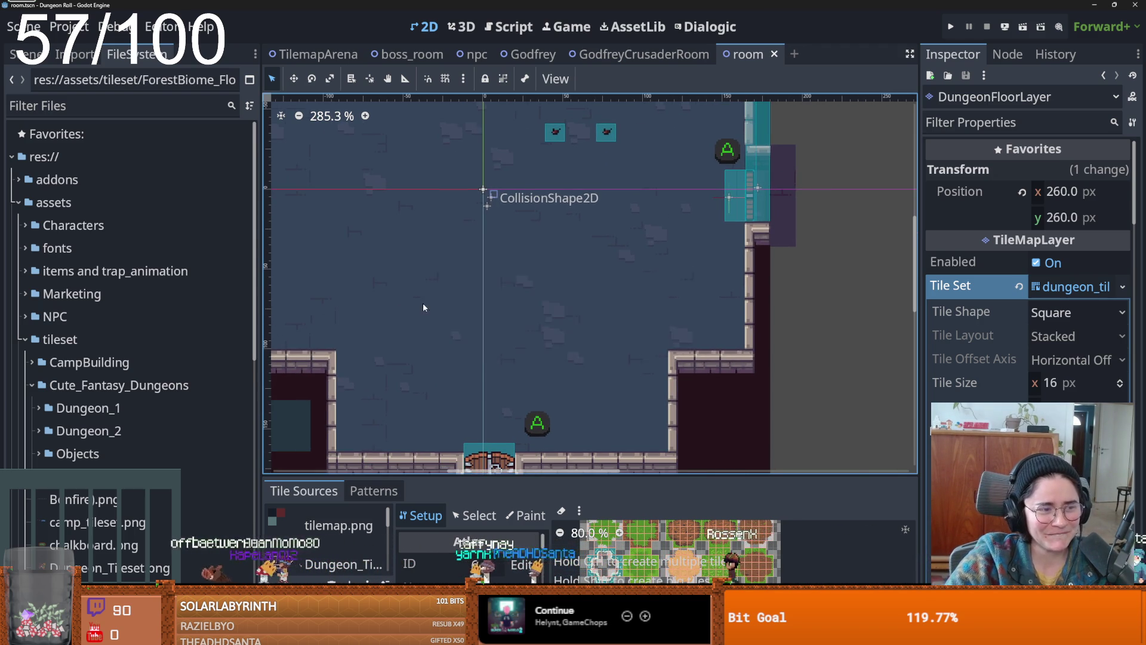
pyautogui.scroll(-2, 418, 326)
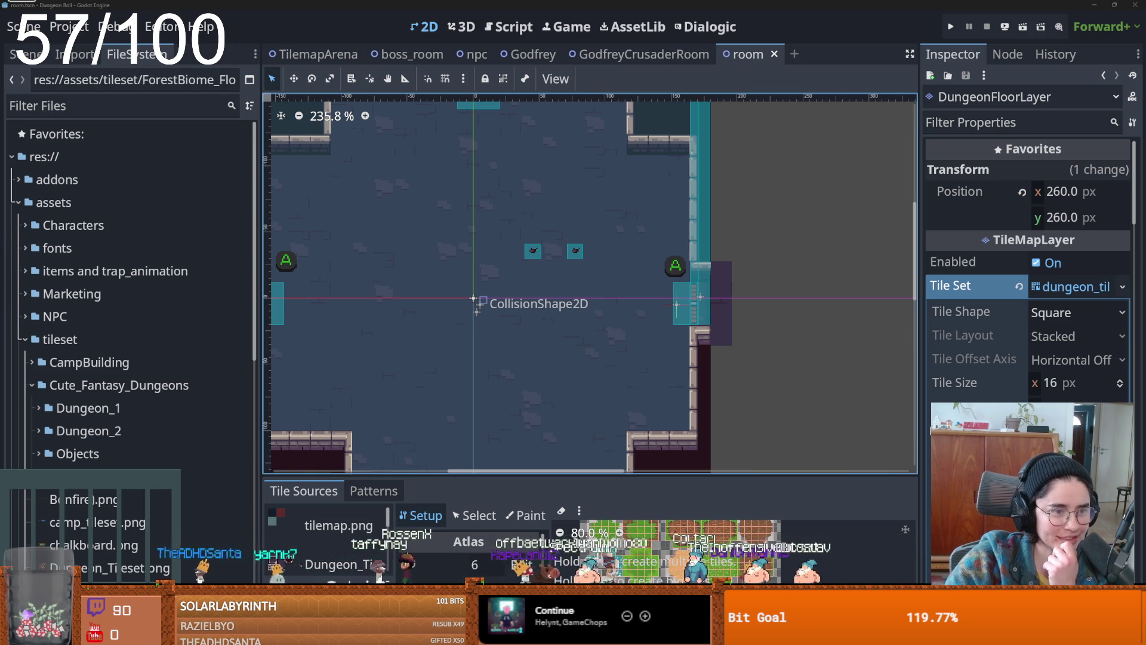
pyautogui.moveTo(475, 300); pyautogui.dragTo(531, 279)
pyautogui.hotkey('ctrl', 's')
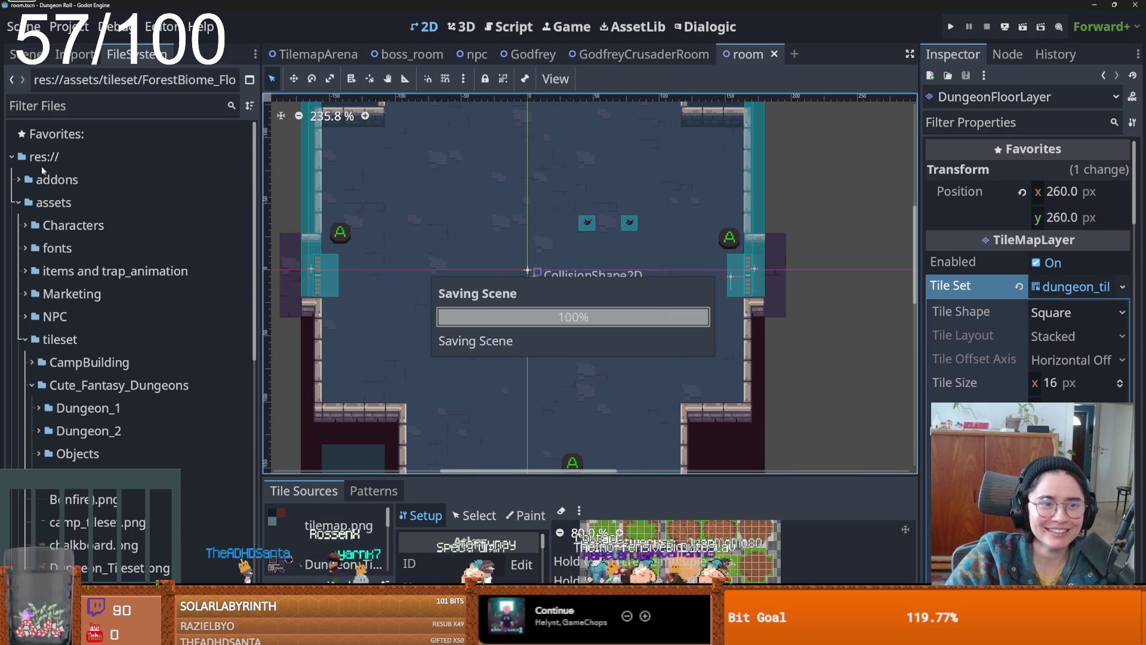
# - On the TilemapScenes layer, erase the two small teal tiles and stray teal tiles, then save
pyautogui.click(25, 54)
pyautogui.rightClick(102, 245)
pyautogui.press('Escape')
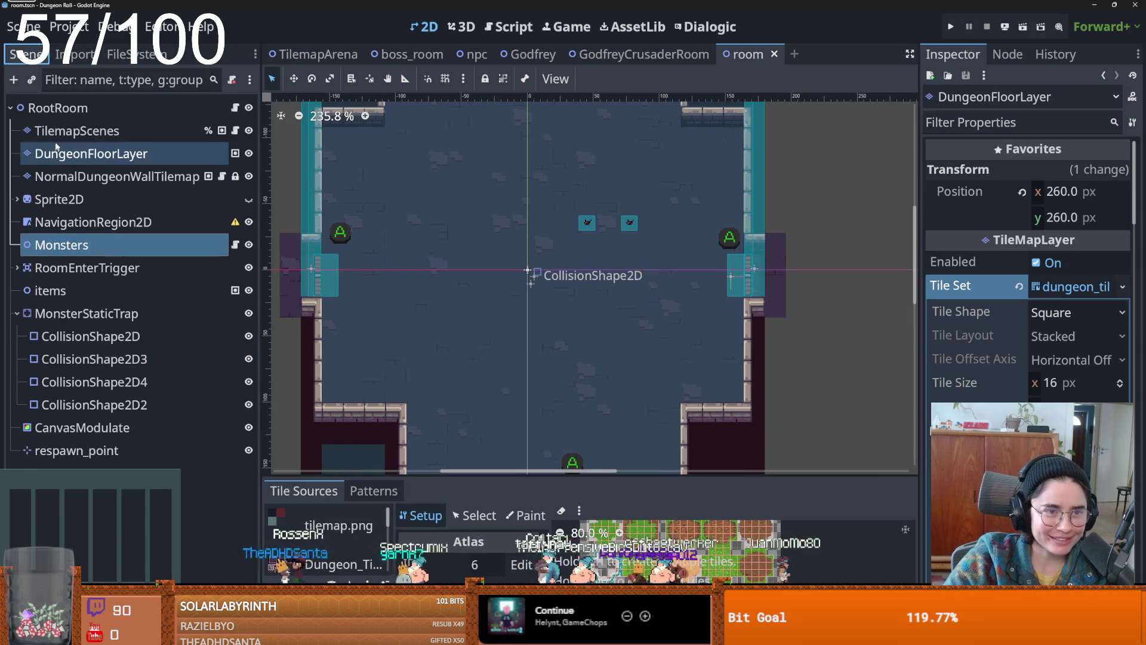
pyautogui.click(77, 131)
pyautogui.click(629, 222)
pyautogui.click(588, 225)
pyautogui.moveTo(464, 309)
pyautogui.mouseDown()
pyautogui.moveTo(499, 277)
pyautogui.moveTo(468, 320)
pyautogui.moveTo(468, 358)
pyautogui.moveTo(483, 358)
pyautogui.mouseUp()
pyautogui.hotkey('ctrl', 's')
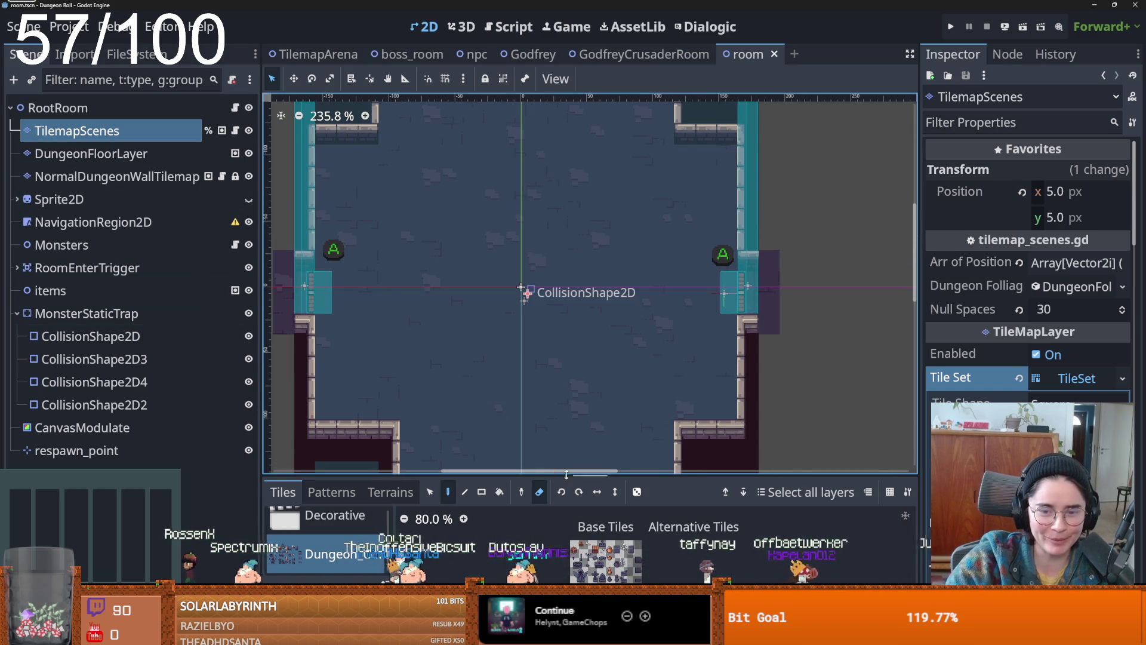
# - Enlarge the tile panel, re-save the scene, and select the NormalDungeonWallTilemap layer
pyautogui.moveTo(575, 475); pyautogui.dragTo(575, 418)
pyautogui.scroll(-5, 510, 278)
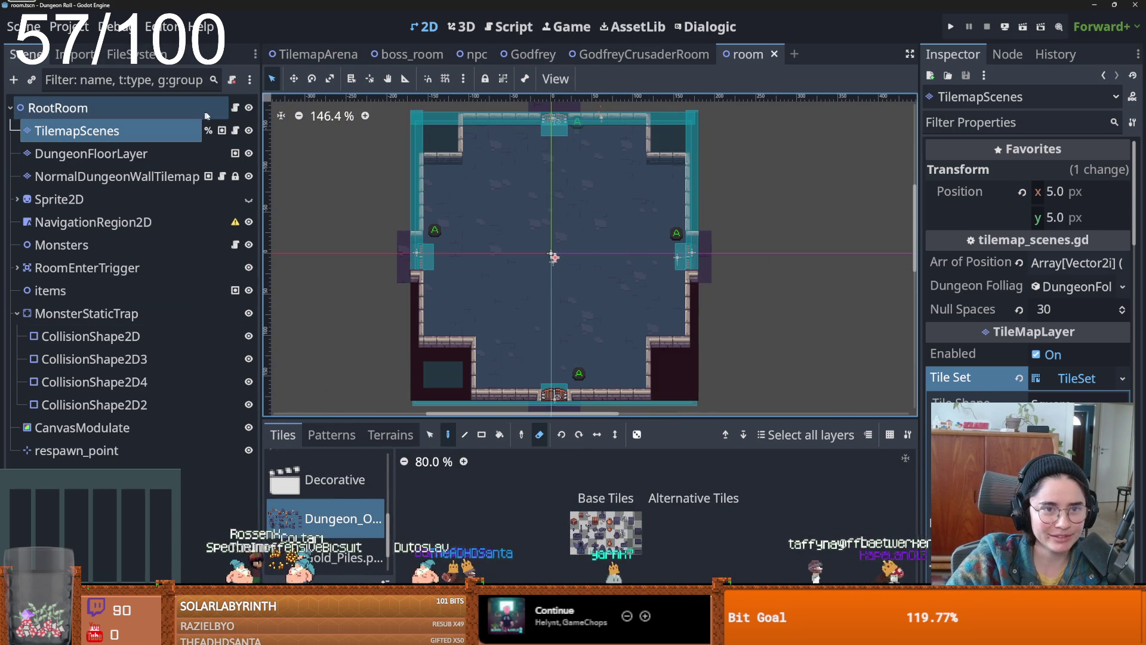
pyautogui.hotkey('ctrl', 's')
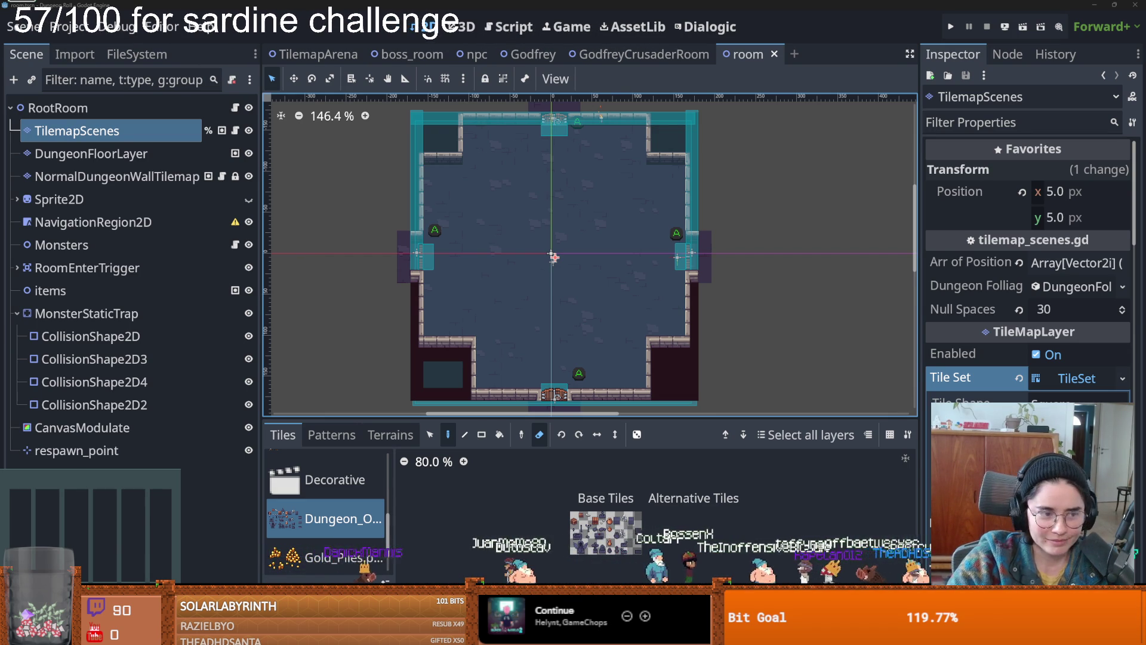
pyautogui.moveTo(564, 275); pyautogui.dragTo(543, 269)
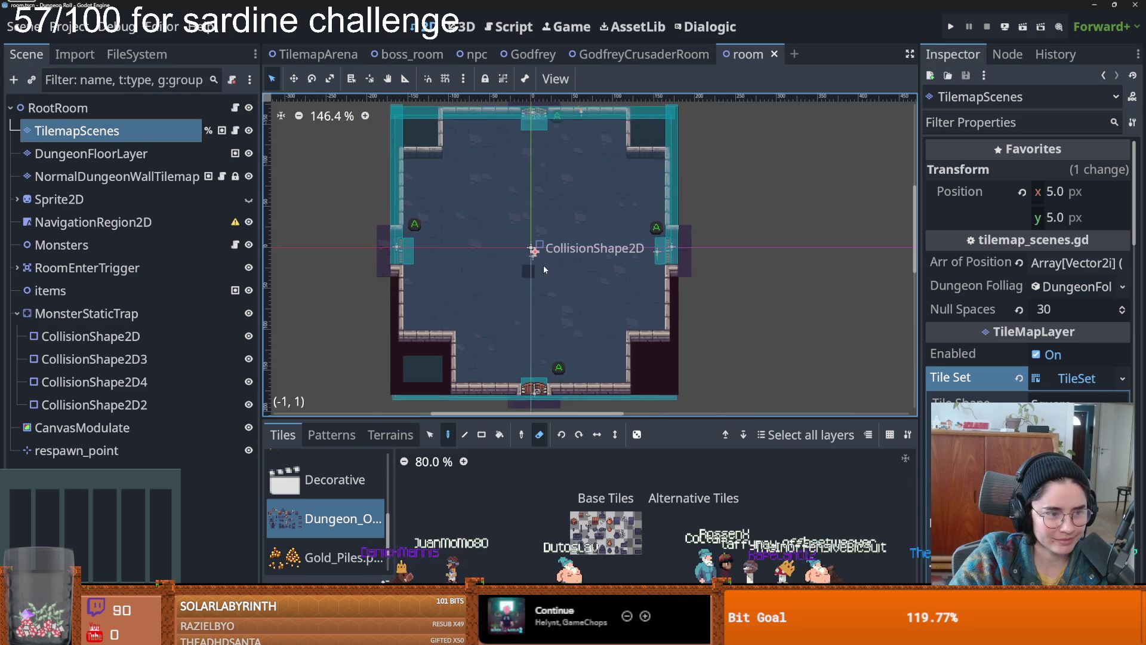
pyautogui.scroll(1, 544, 269)
pyautogui.hotkey('ctrl', 's')
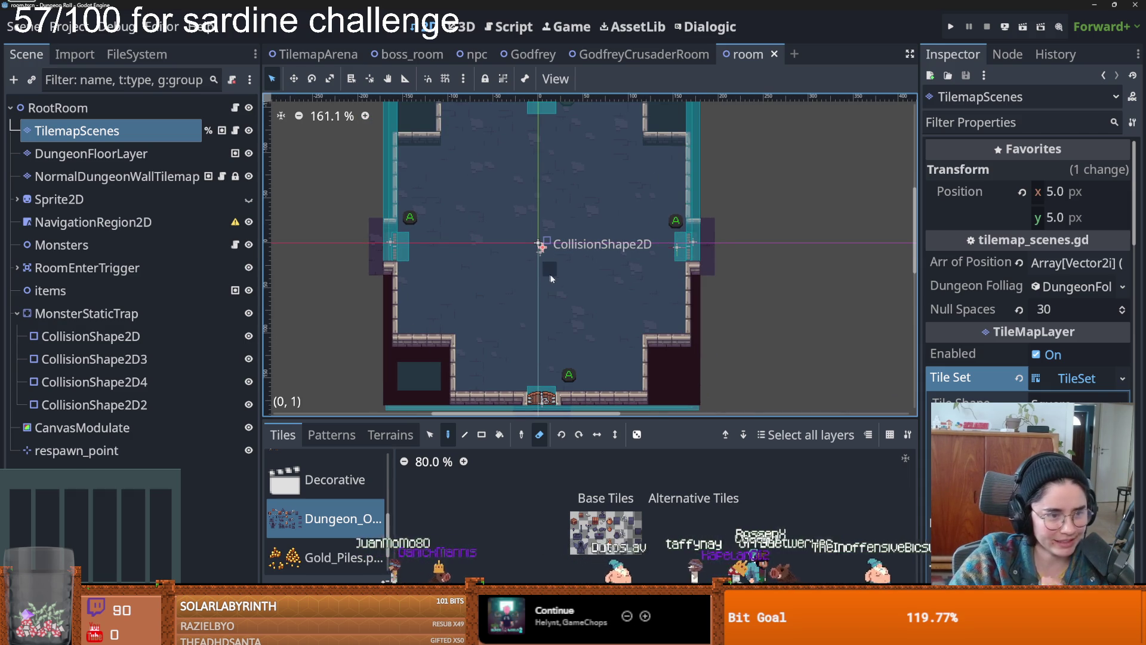
pyautogui.moveTo(524, 299); pyautogui.dragTo(547, 296)
pyautogui.scroll(3, 544, 290)
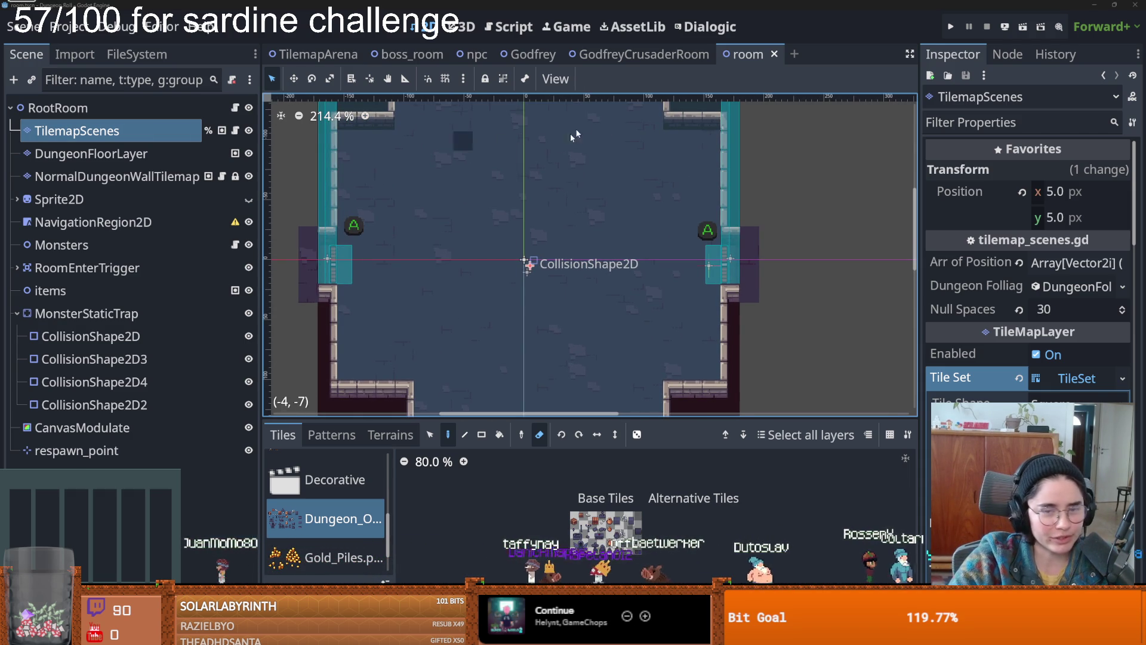
pyautogui.hotkey('ctrl', 's')
pyautogui.scroll(10, 472, 278)
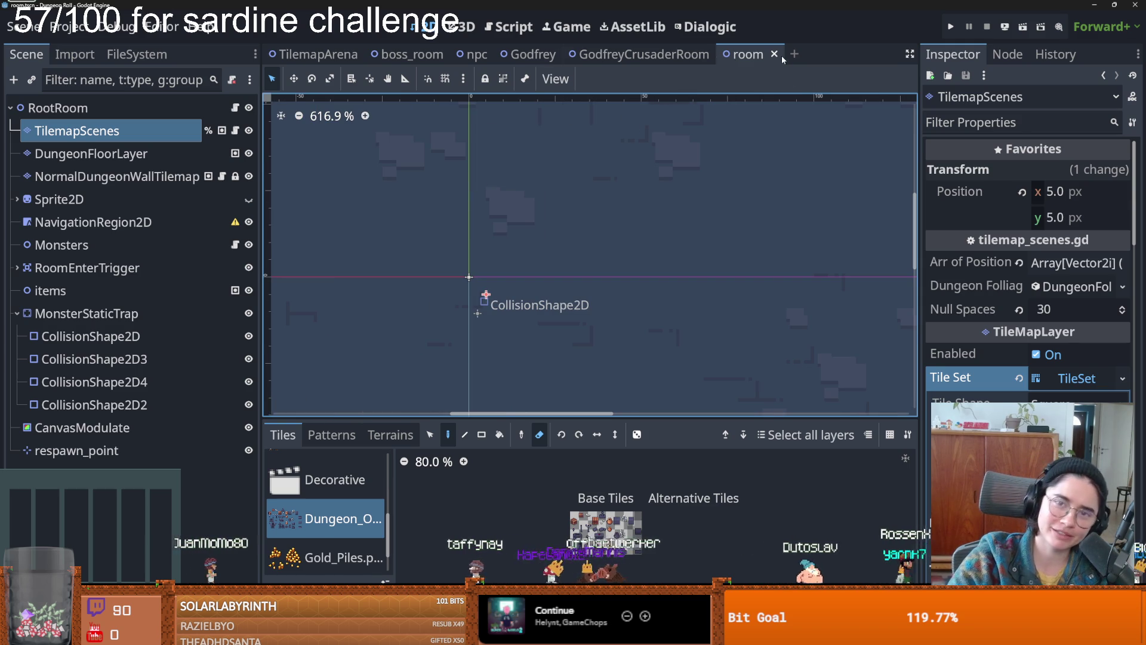
pyautogui.scroll(-2, 392, 231)
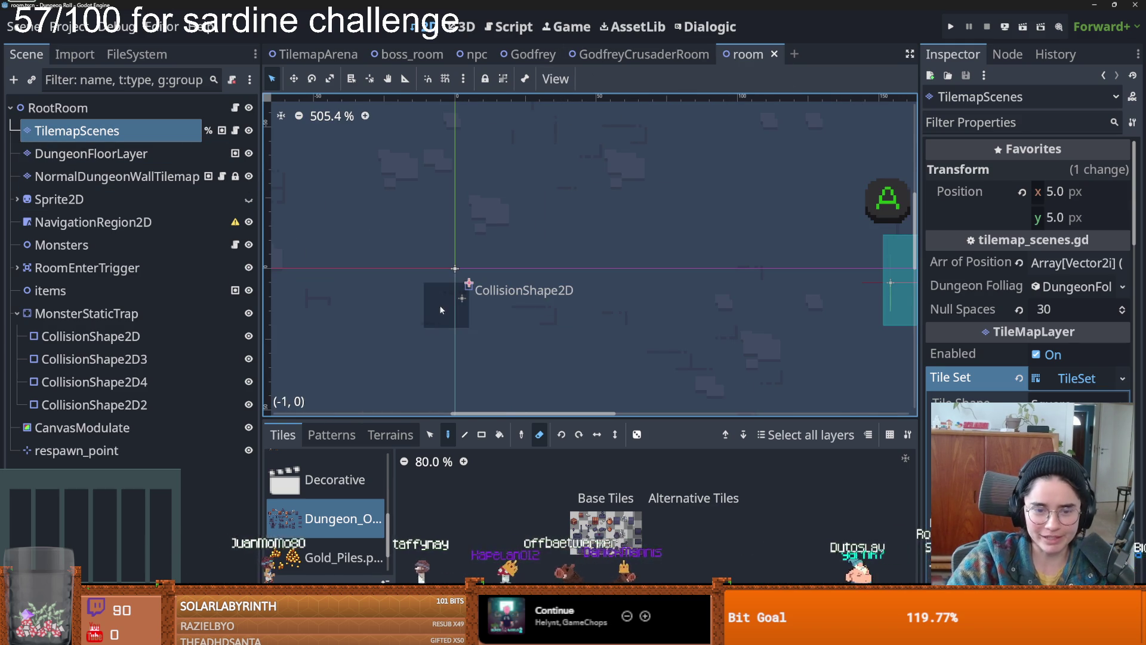
pyautogui.click(107, 176)
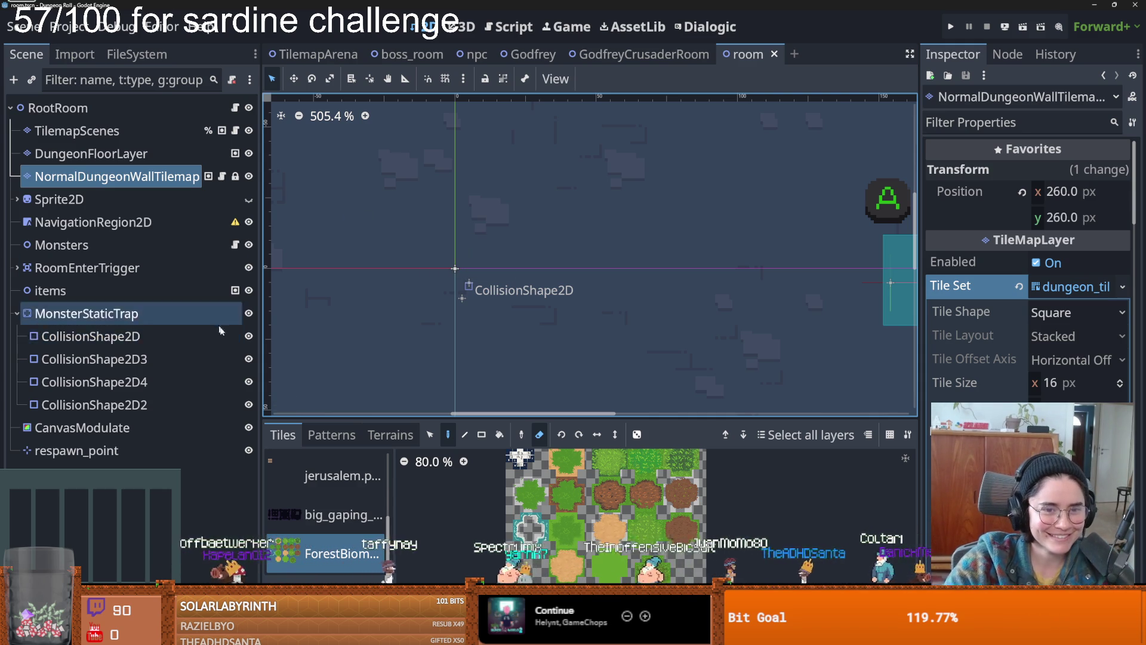
# - Widen the Inspector panel and save the room scene
pyautogui.hotkey('ctrl', 's')
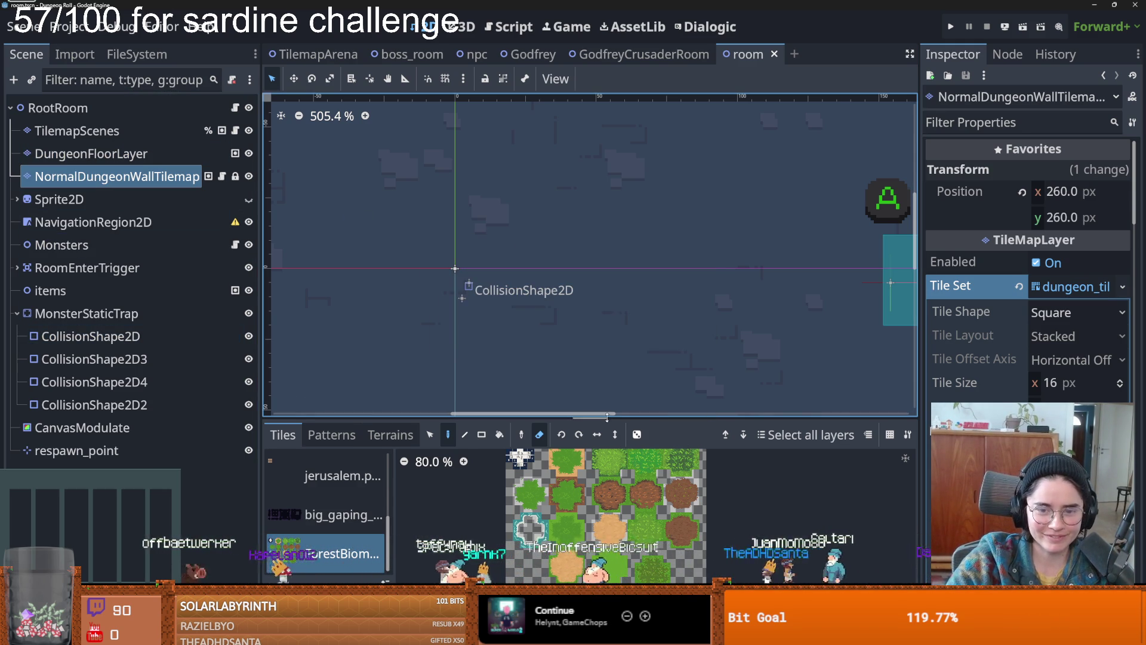
pyautogui.scroll(3, 661, 497)
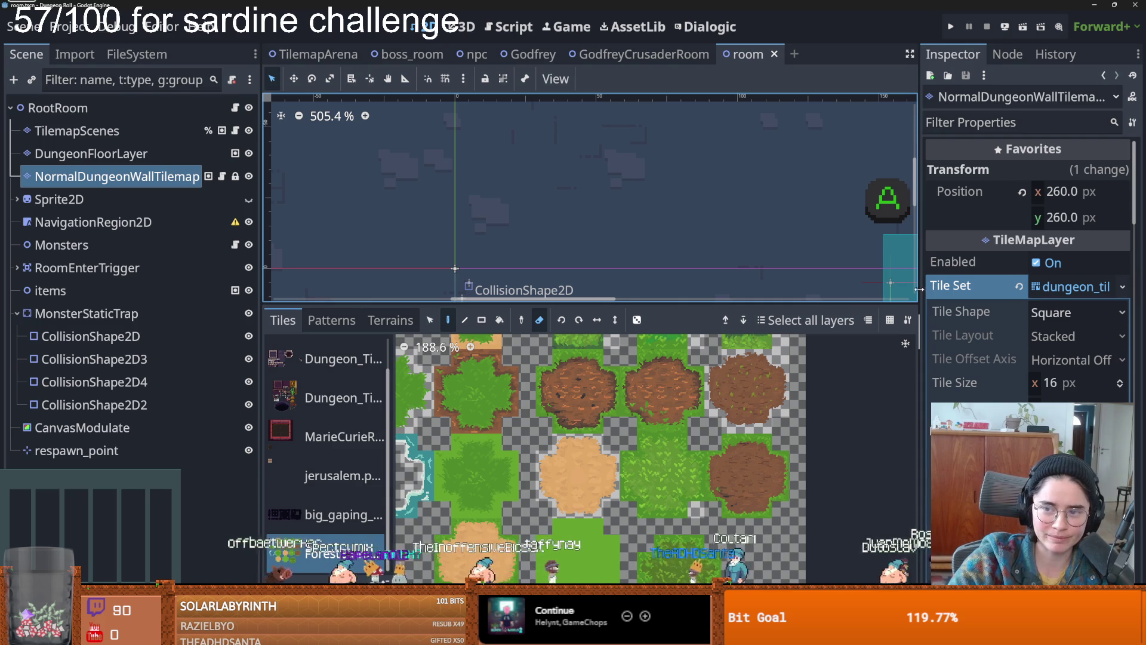
pyautogui.moveTo(921, 291); pyautogui.dragTo(848, 292)
pyautogui.hotkey('ctrl', 's')
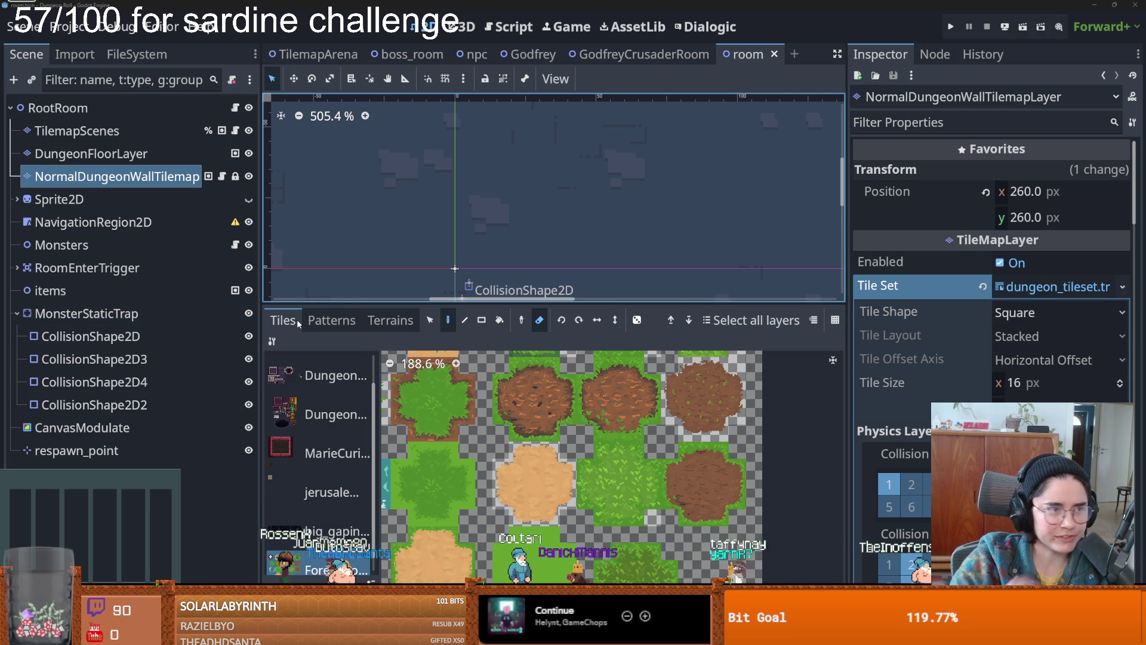
# - Enable random tile placement, resize the tile panel, and collapse the Tile Set properties
pyautogui.click(636, 320)
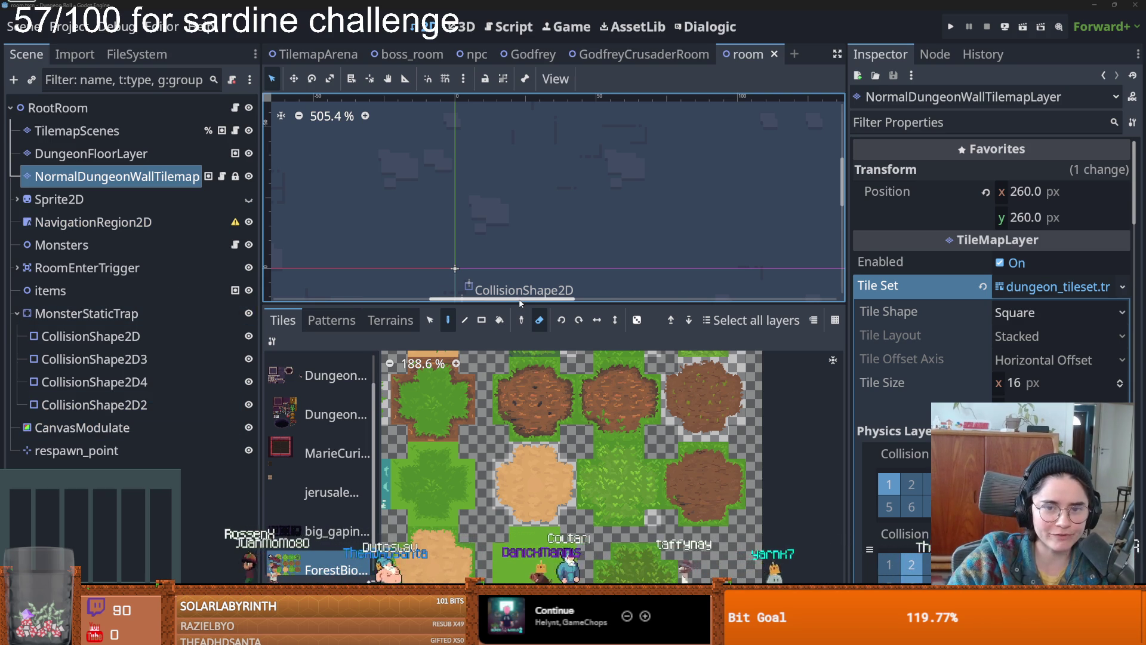
pyautogui.moveTo(520, 303); pyautogui.dragTo(520, 312)
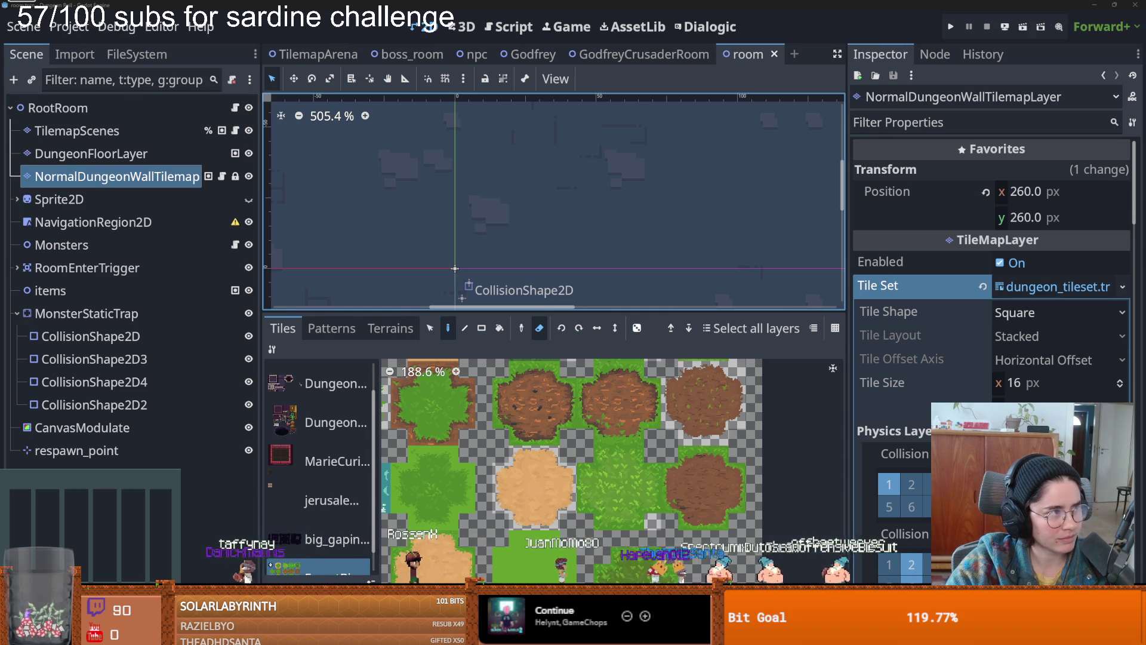
pyautogui.moveTo(542, 307)
pyautogui.mouseDown()
pyautogui.moveTo(402, 307)
pyautogui.moveTo(401, 353)
pyautogui.mouseUp()
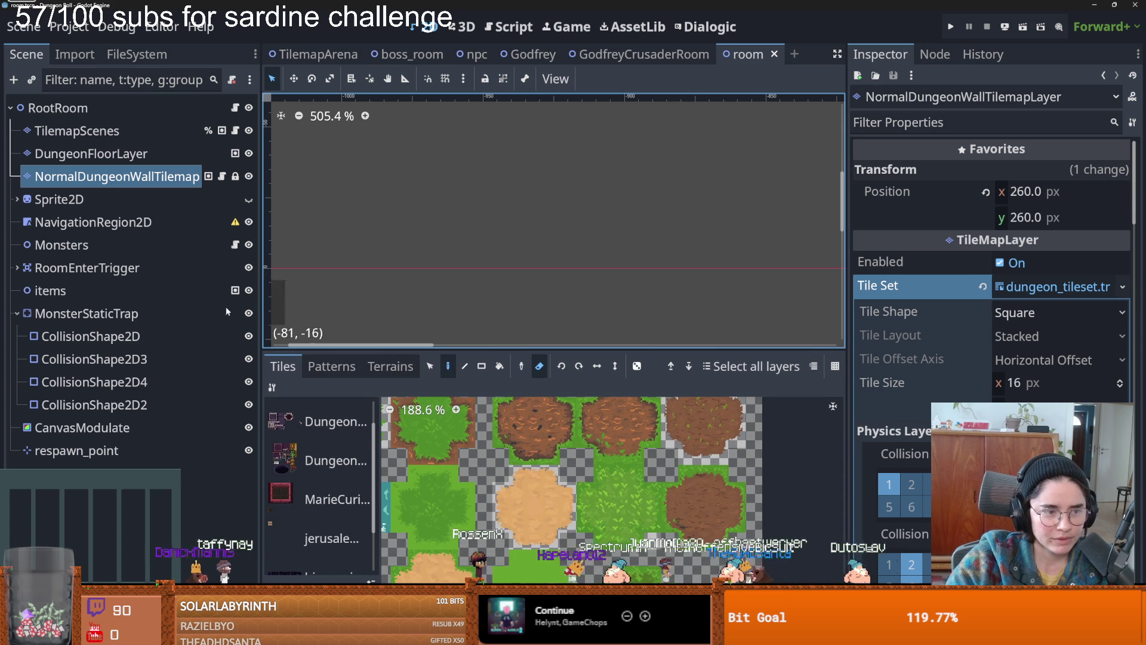
pyautogui.scroll(1, 755, 227)
pyautogui.click(1056, 287)
# - Re-expand the wall layer's Tile Set property, then fold it away to show Rendering
pyautogui.click(1056, 286)
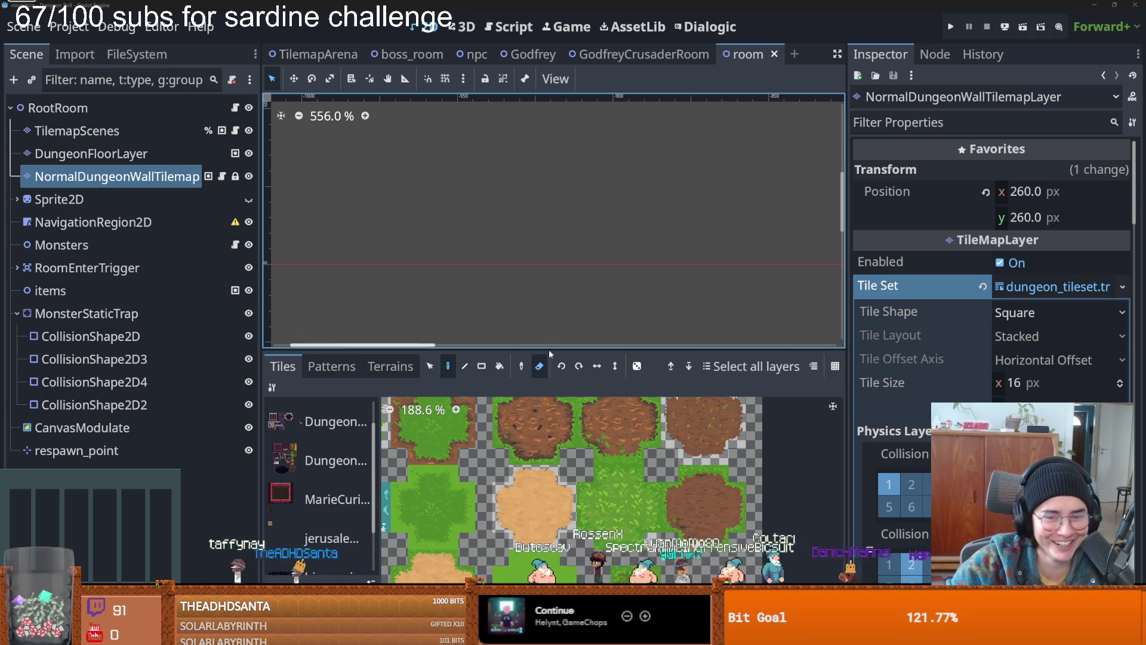
pyautogui.click(1053, 289)
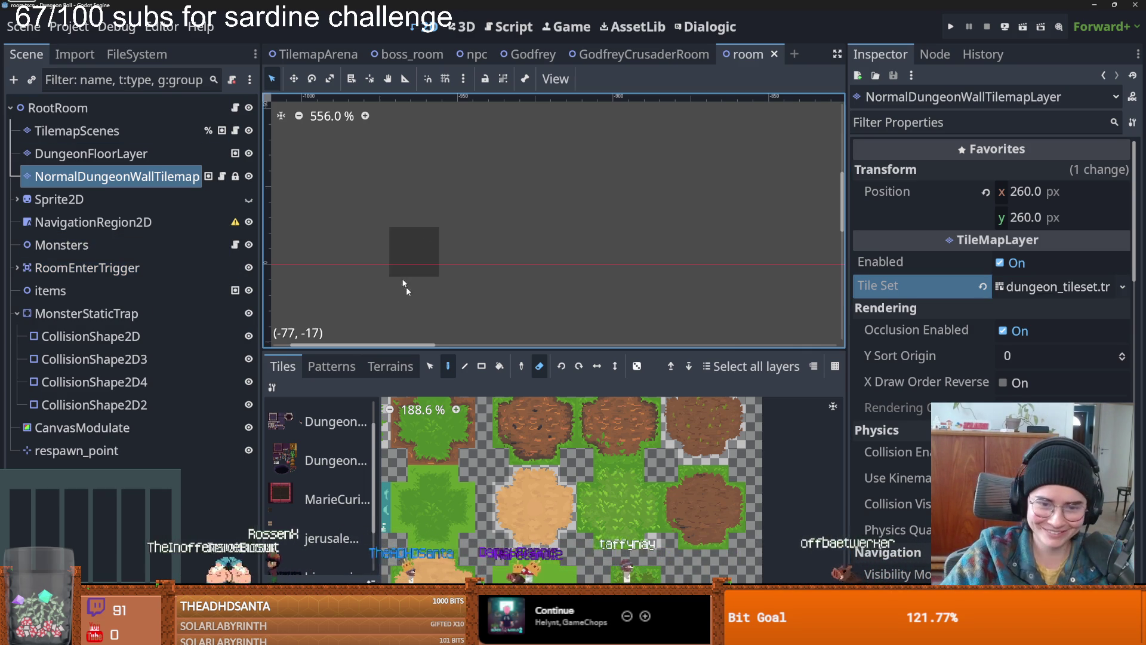
# - Expand the Tile Set's terrain sets and add Terrain 6 on page 2 of the Terrains list
pyautogui.click(407, 363)
pyautogui.click(283, 366)
pyautogui.click(1056, 287)
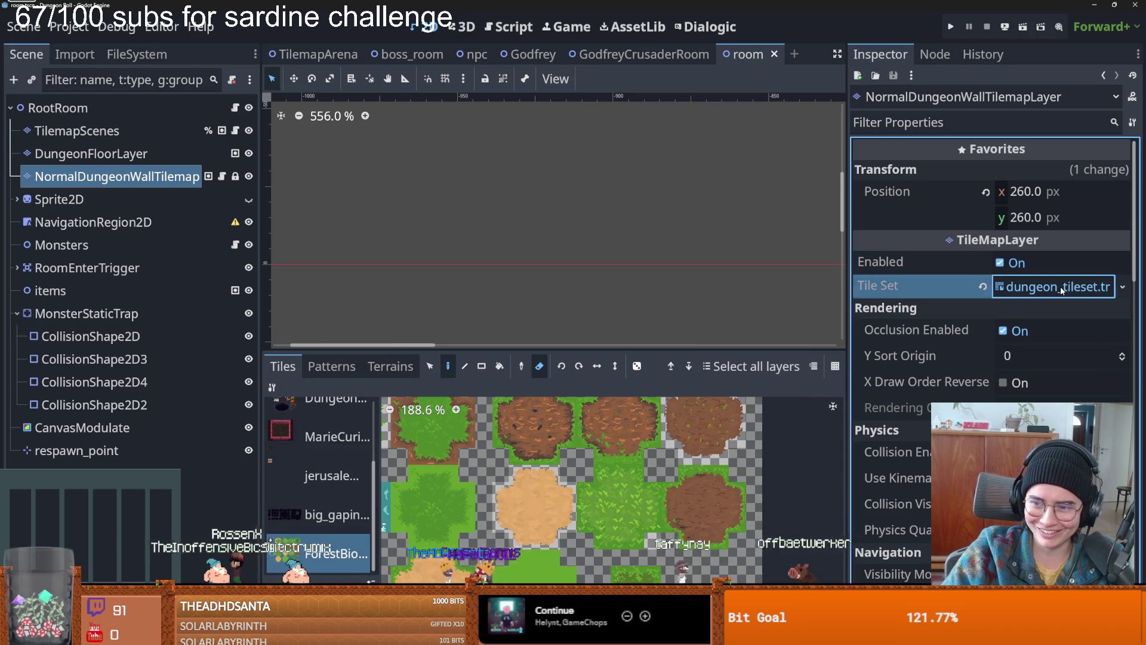
pyautogui.scroll(-4, 1015, 354)
pyautogui.scroll(-10, 1013, 358)
pyautogui.scroll(3, 1013, 382)
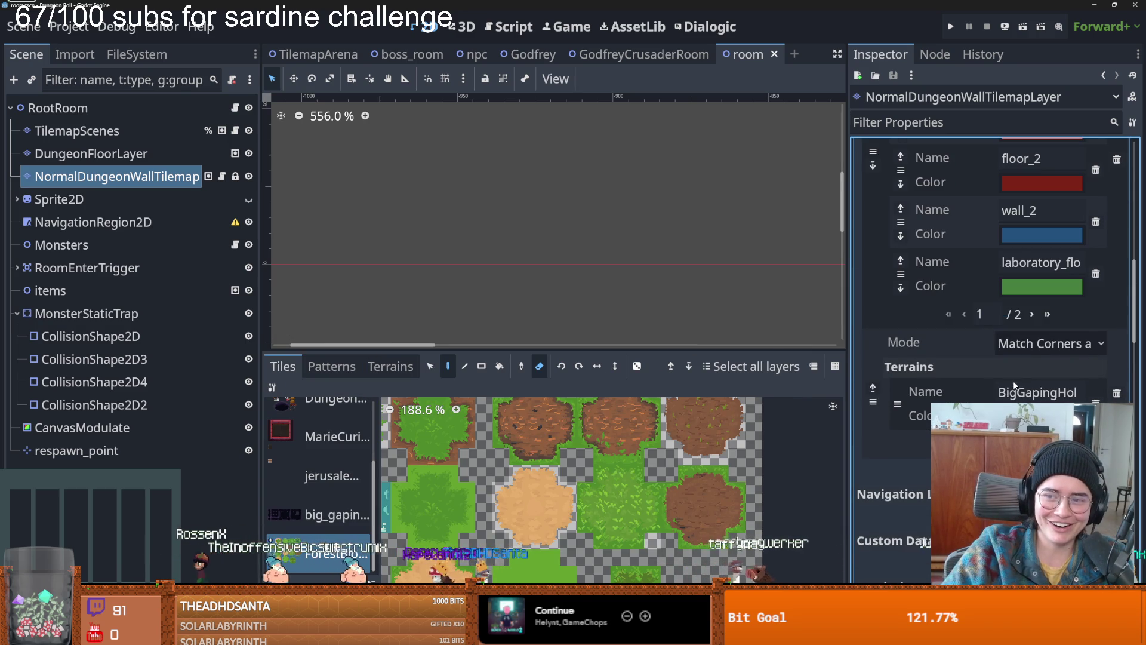
pyautogui.scroll(1, 1027, 345)
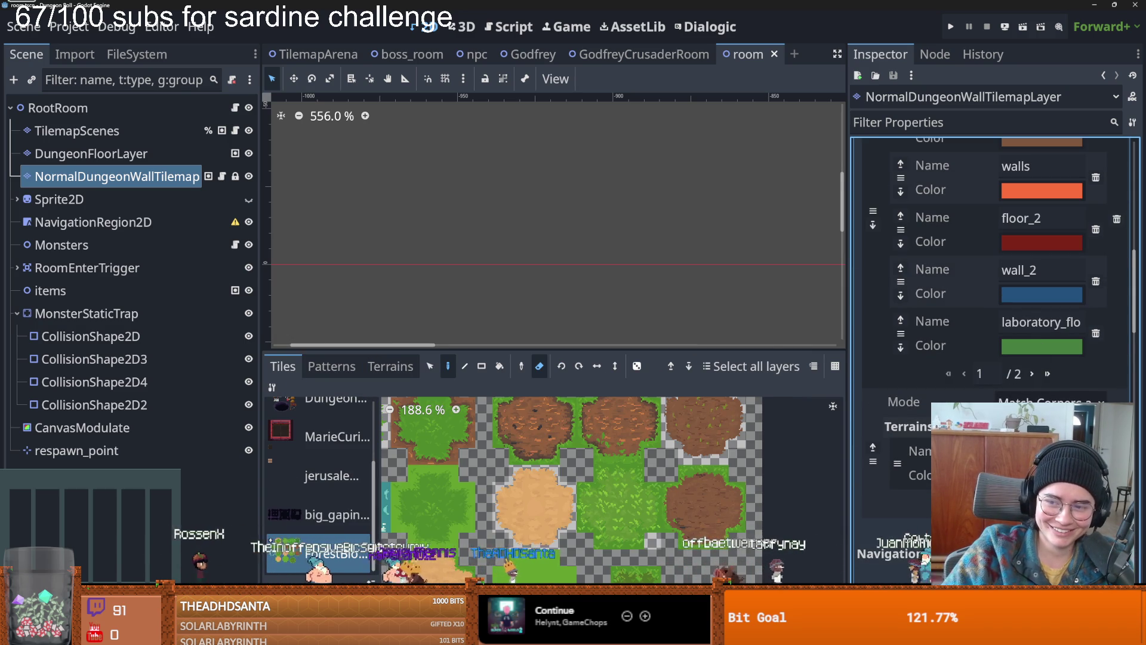
pyautogui.click(1033, 375)
pyautogui.scroll(3, 1014, 397)
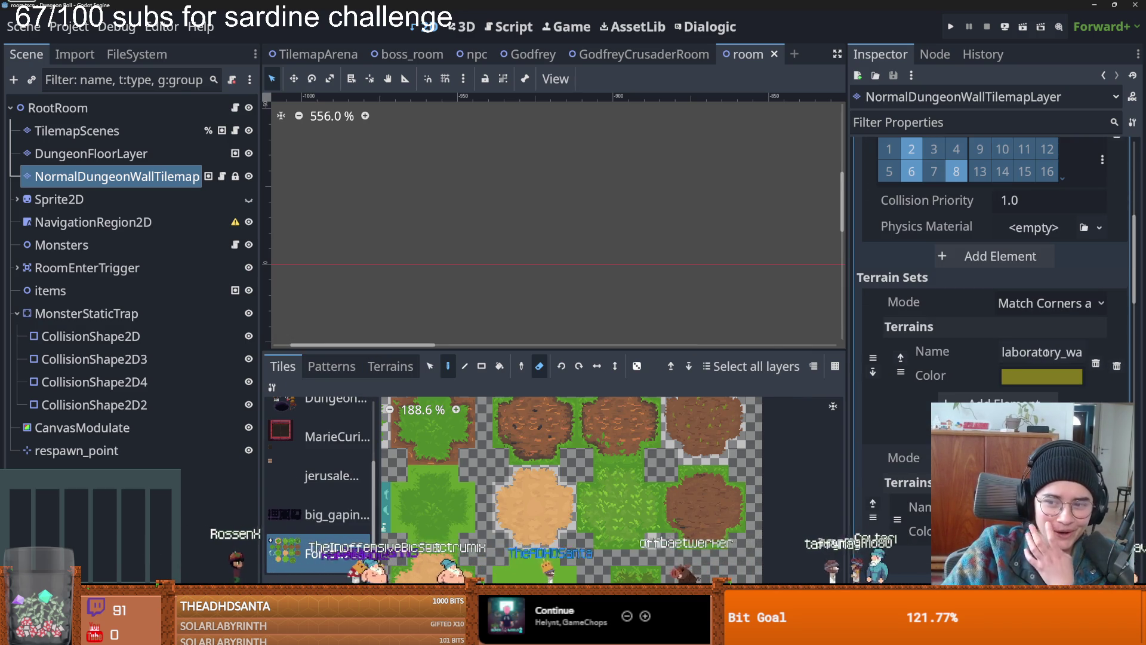
pyautogui.click(1014, 397)
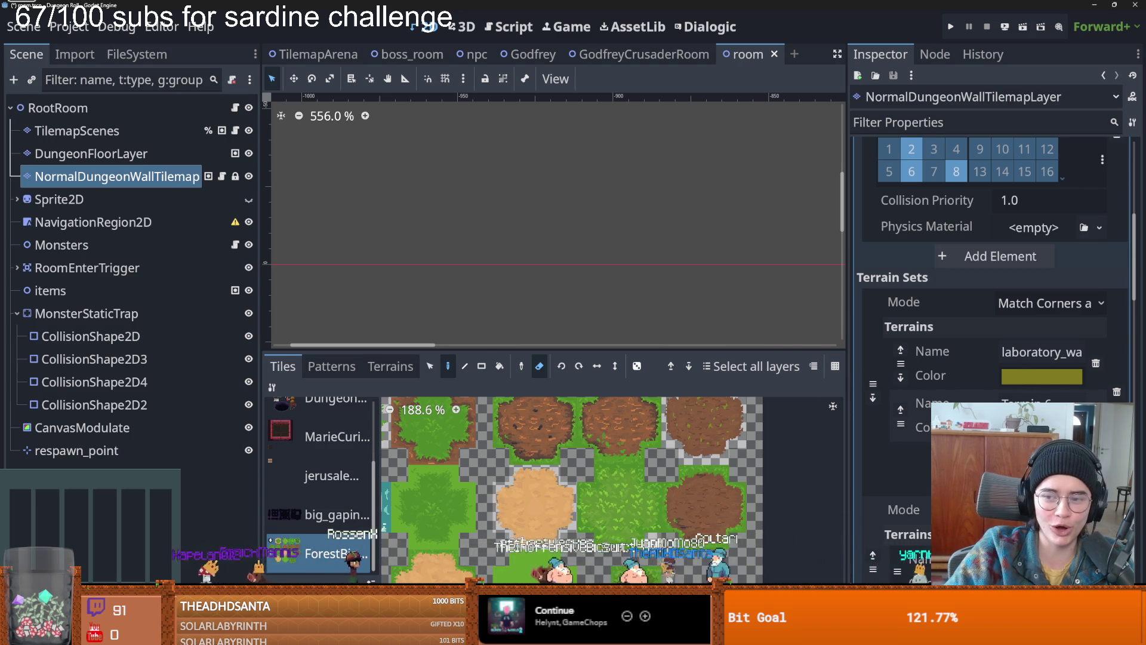
# - Name the new terrain 'Grass' and enlarge the bottom tile panel
pyautogui.click(1041, 398)
pyautogui.write('Grass')
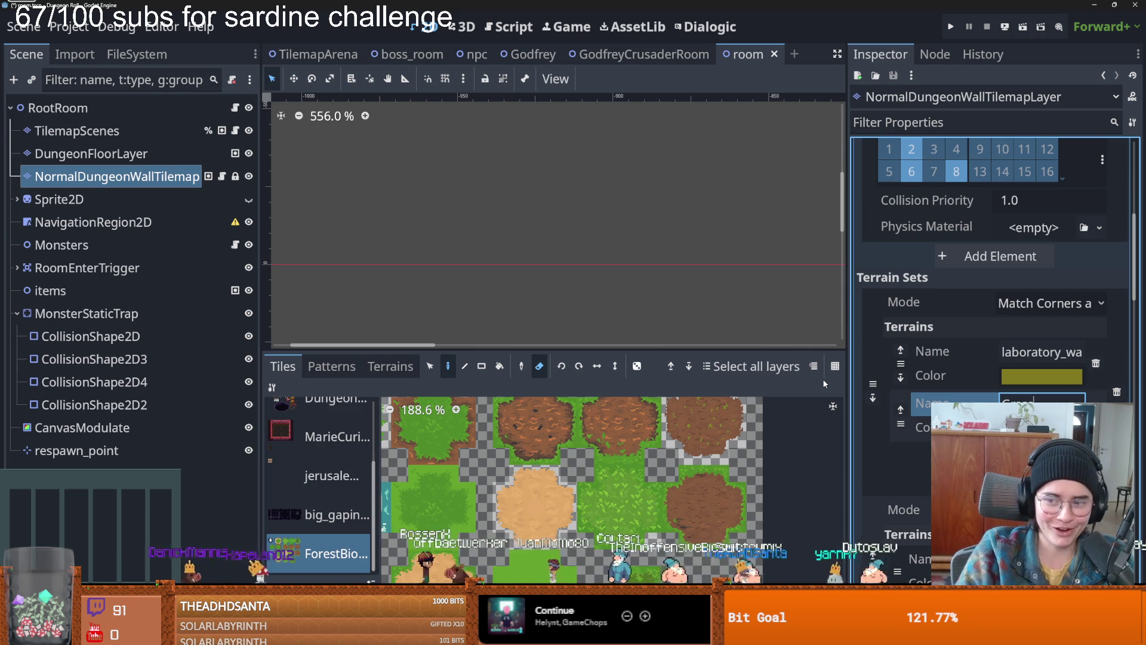
pyautogui.moveTo(504, 352); pyautogui.dragTo(504, 179)
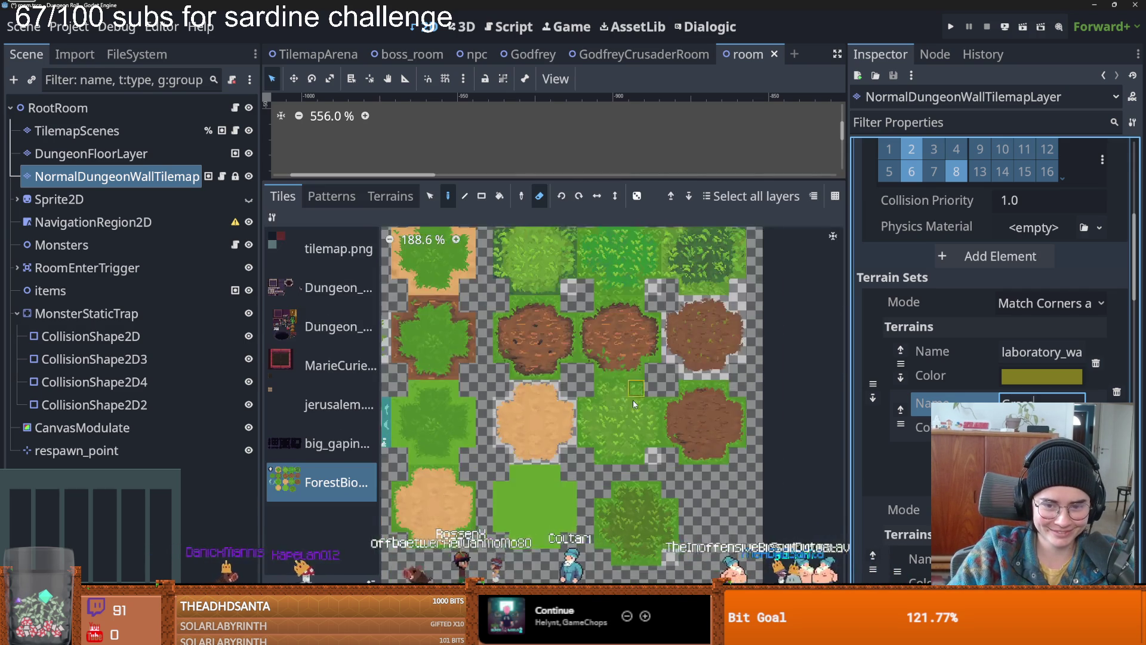
pyautogui.scroll(4, 634, 404)
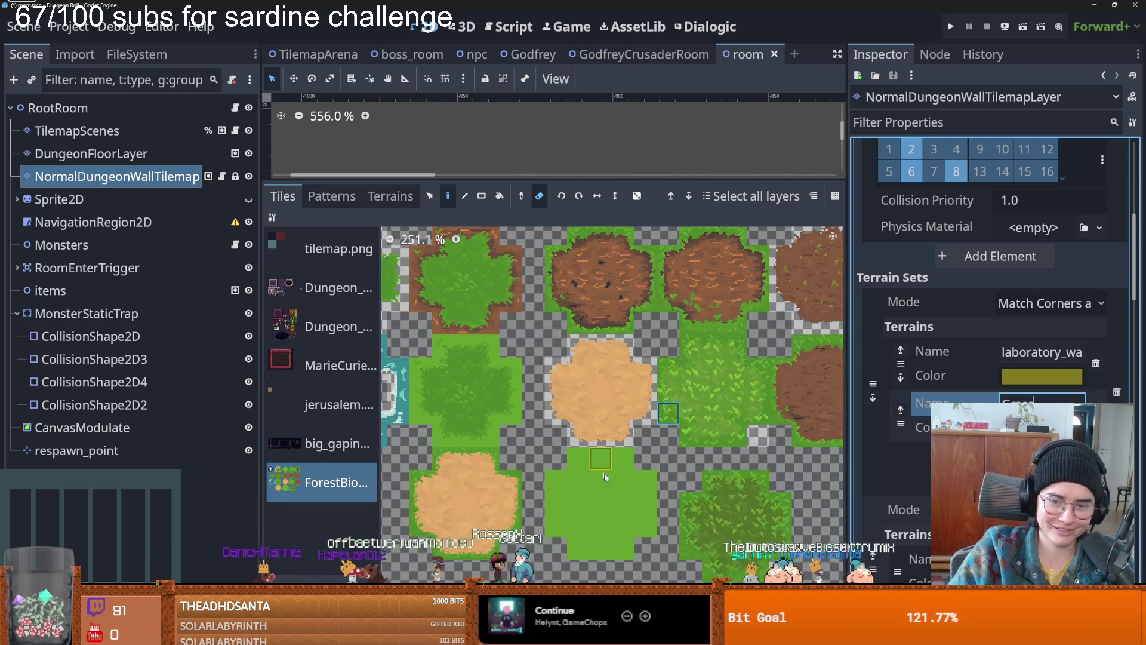
pyautogui.scroll(1, 454, 418)
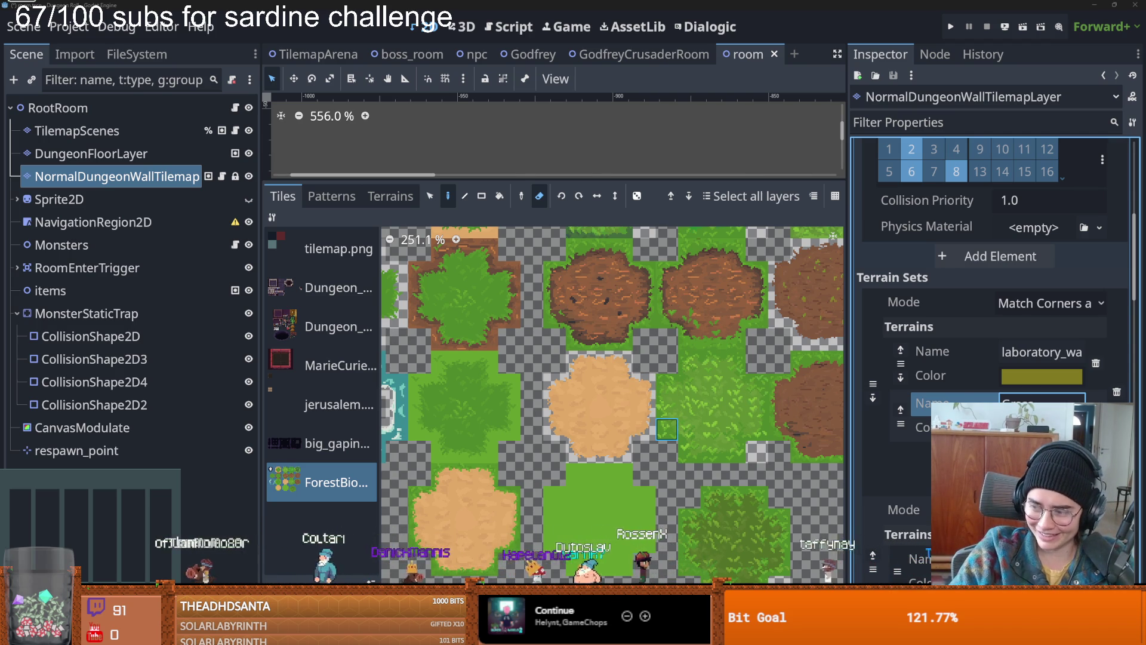
pyautogui.scroll(2, 529, 417)
pyautogui.hscroll(-3, 528, 418)
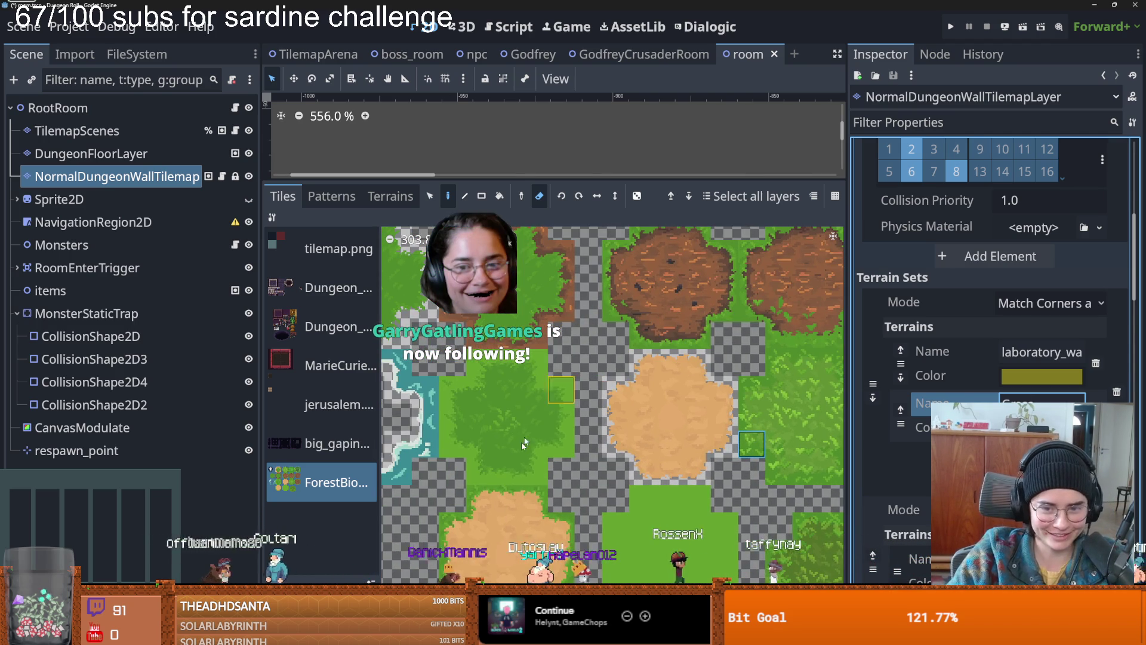
# - Open the ForestBiome_Floor.png atlas in the TileSet editor and switch to Paint mode
pyautogui.click(567, 636)
pyautogui.scroll(5, 653, 416)
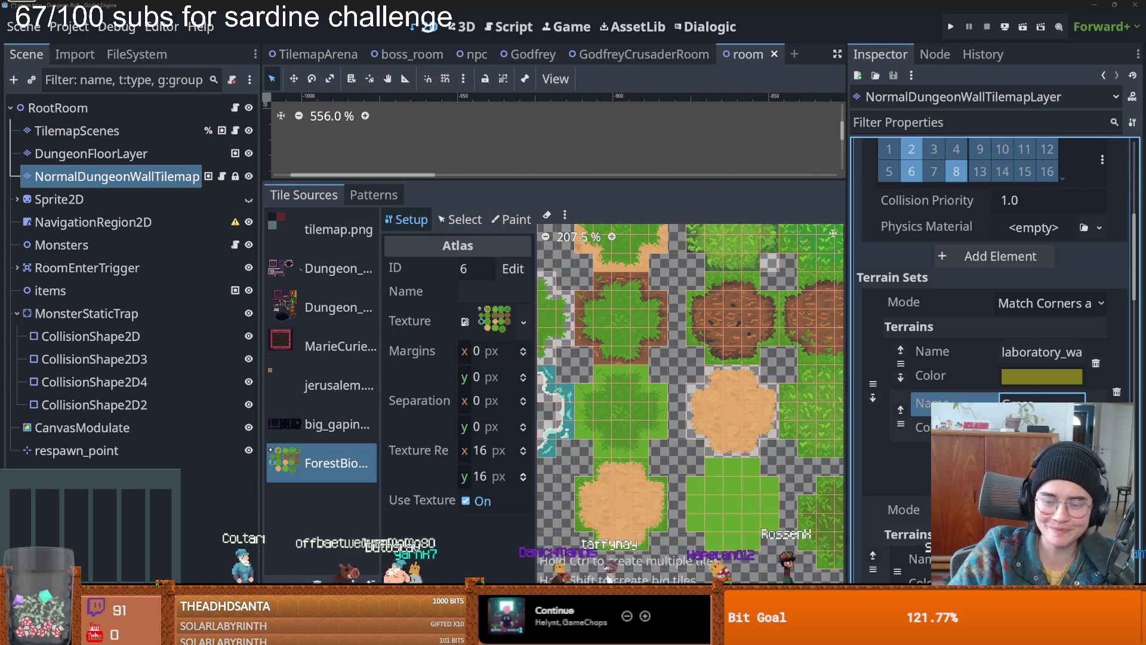
pyautogui.scroll(3, 659, 382)
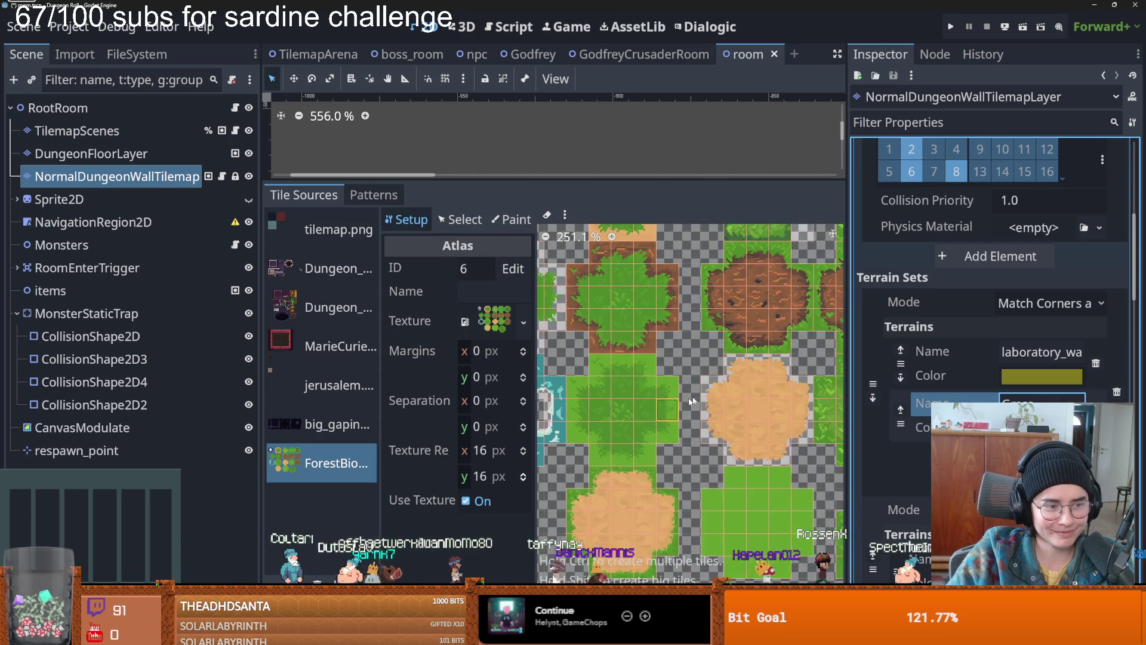
pyautogui.scroll(2, 613, 399)
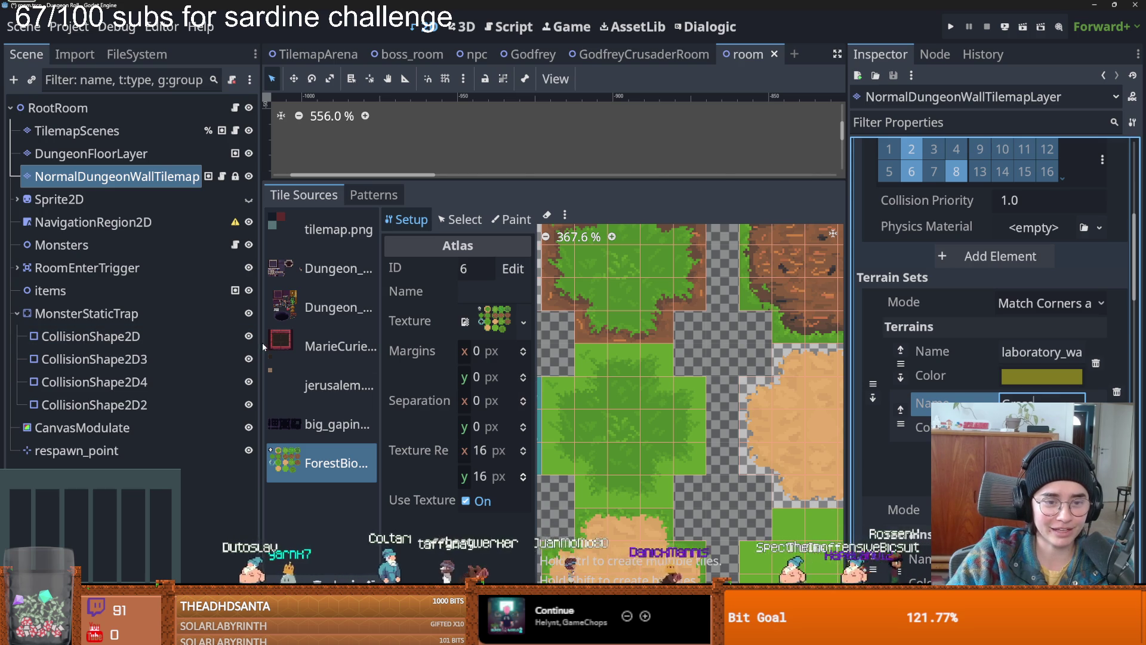
pyautogui.moveTo(263, 342); pyautogui.dragTo(199, 342)
pyautogui.scroll(2, 737, 420)
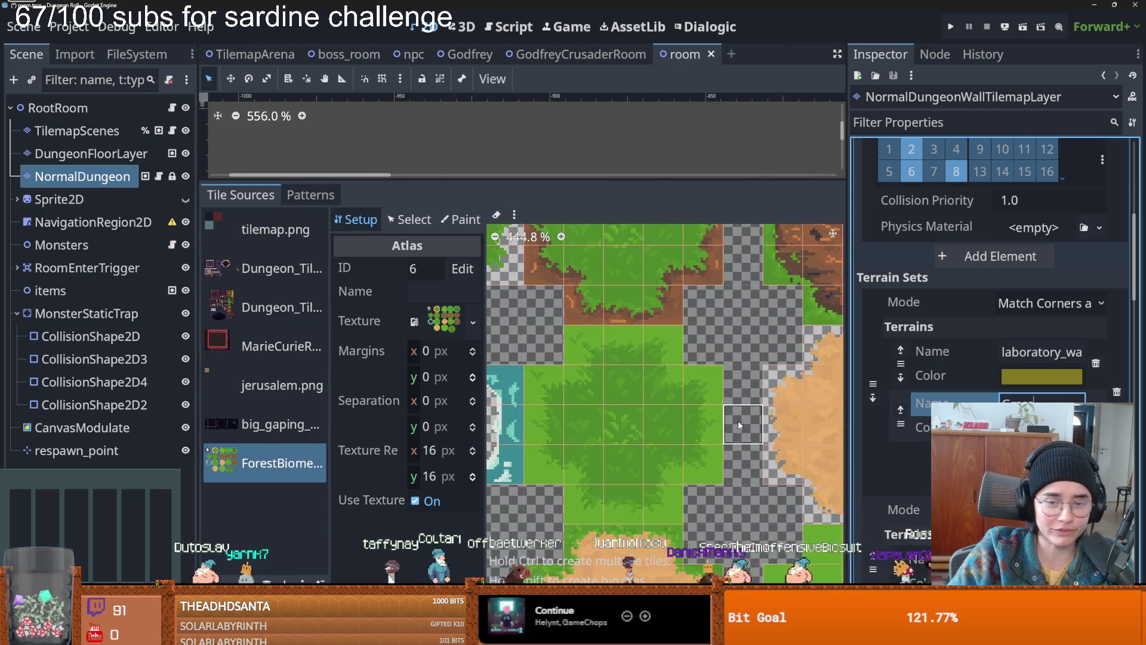
pyautogui.click(456, 223)
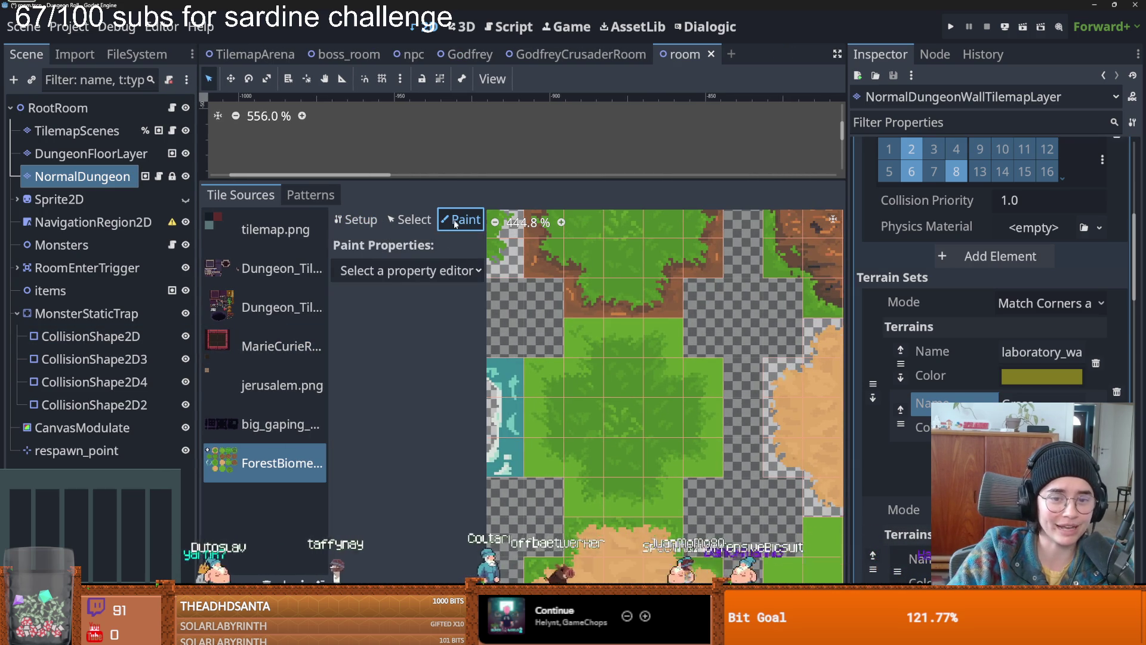
# - Set the paint property to Terrains, choosing the terrain set and the Grass terrain
pyautogui.click(411, 272)
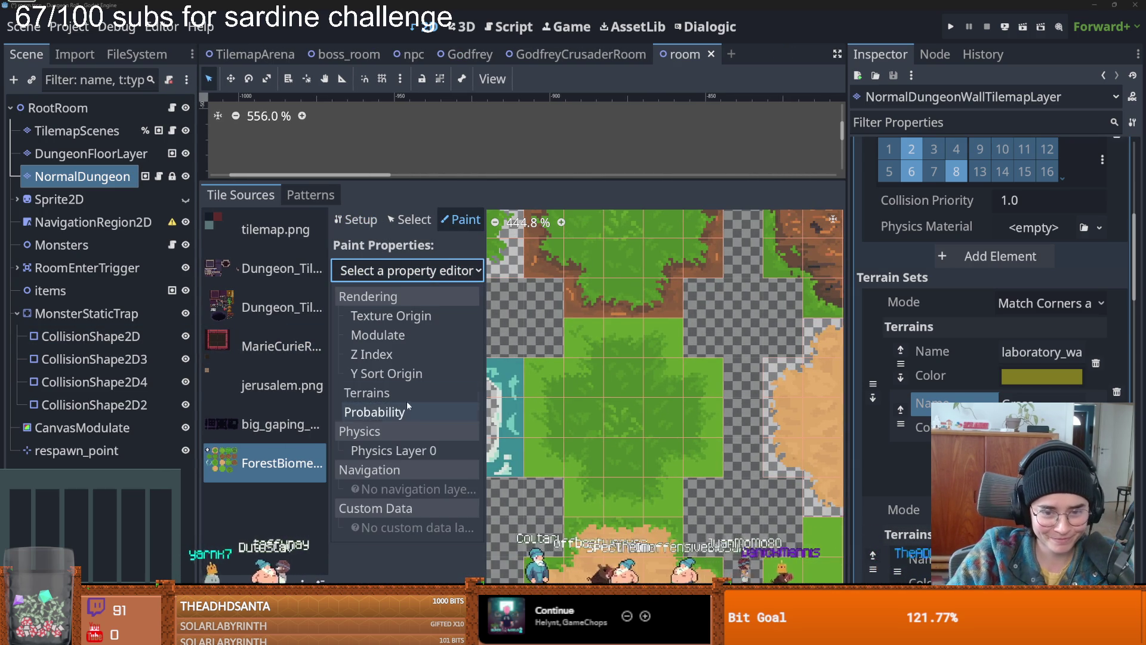
pyautogui.click(367, 392)
pyautogui.click(445, 321)
pyautogui.click(443, 385)
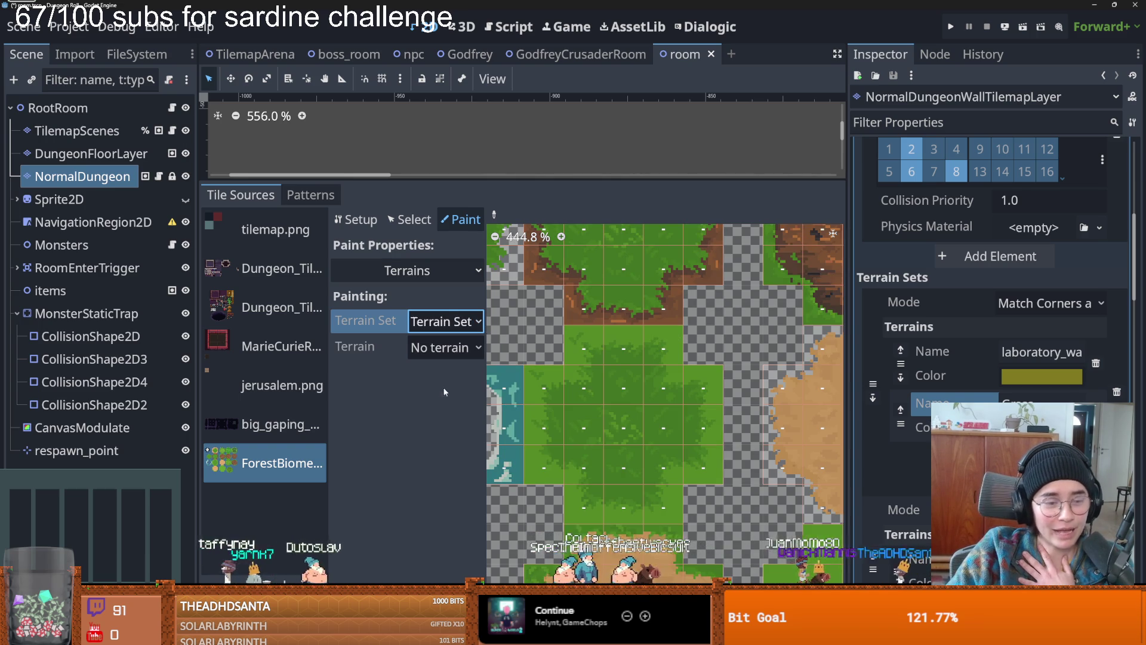
pyautogui.click(445, 323)
pyautogui.click(445, 366)
pyautogui.click(438, 347)
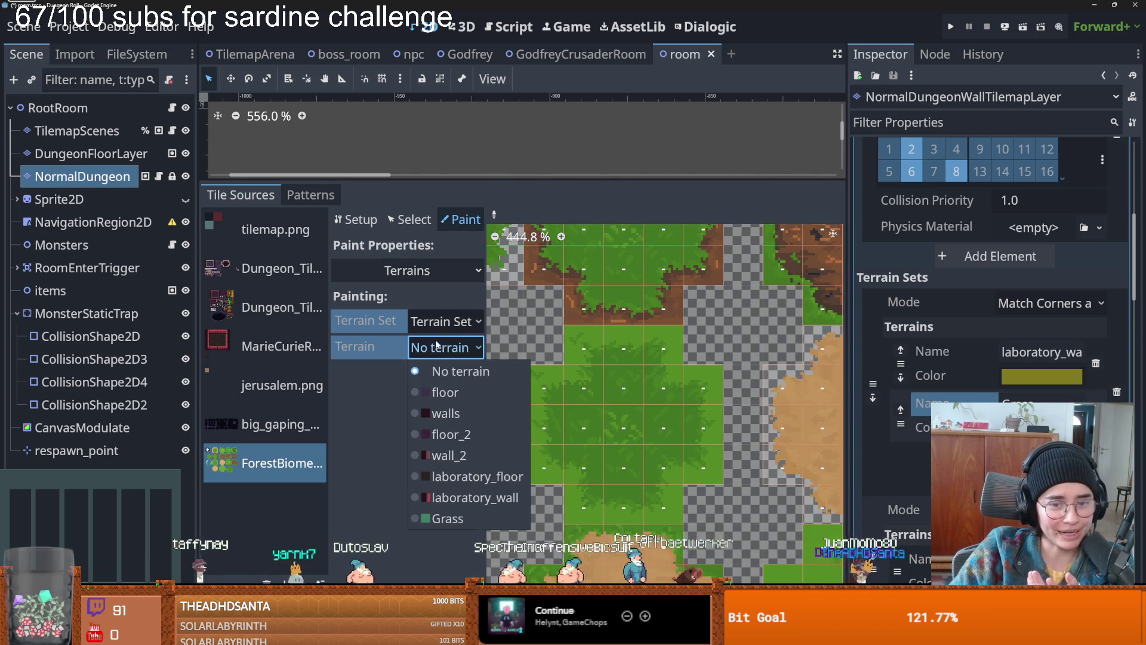
pyautogui.click(447, 518)
# - Recolour Grass light green and paint it onto the cross-shaped and dark grass tiles
pyautogui.moveTo(622, 384)
pyautogui.mouseDown()
pyautogui.moveTo(656, 346)
pyautogui.moveTo(689, 419)
pyautogui.moveTo(623, 484)
pyautogui.moveTo(582, 504)
pyautogui.moveTo(556, 398)
pyautogui.moveTo(600, 400)
pyautogui.moveTo(579, 345)
pyautogui.moveTo(664, 345)
pyautogui.mouseUp()
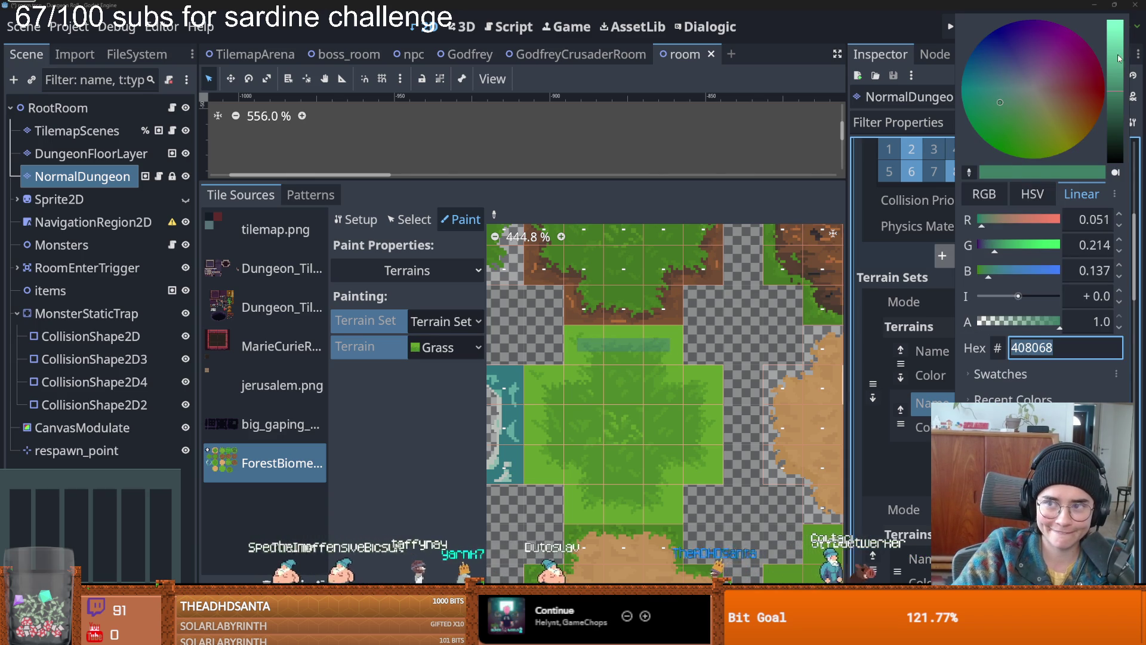
pyautogui.moveTo(1118, 58); pyautogui.dragTo(1117, 36)
pyautogui.click(636, 368)
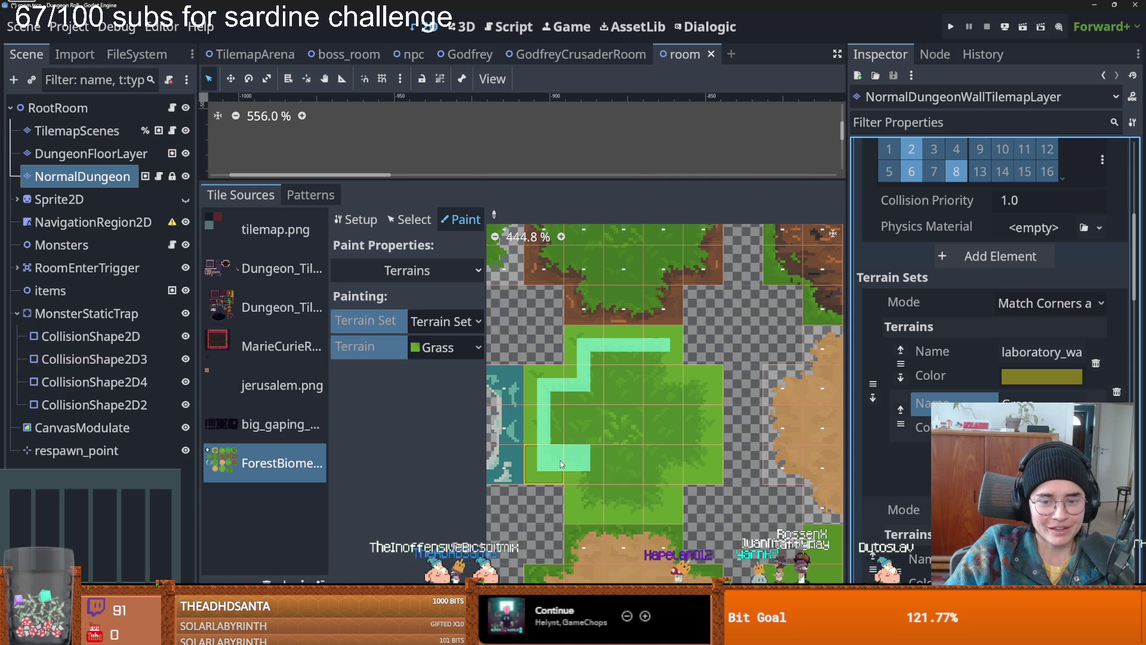
pyautogui.moveTo(582, 478)
pyautogui.mouseDown()
pyautogui.moveTo(582, 505)
pyautogui.moveTo(662, 504)
pyautogui.moveTo(661, 471)
pyautogui.mouseUp()
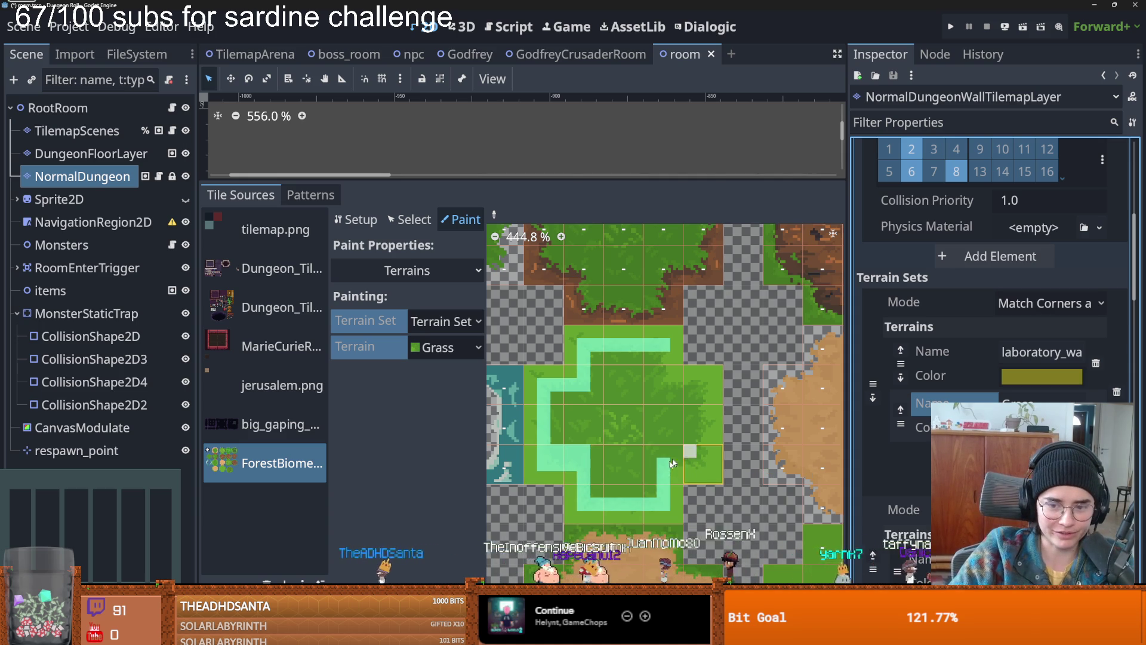
pyautogui.moveTo(667, 468)
pyautogui.mouseDown()
pyautogui.moveTo(703, 457)
pyautogui.moveTo(698, 379)
pyautogui.moveTo(662, 358)
pyautogui.mouseUp()
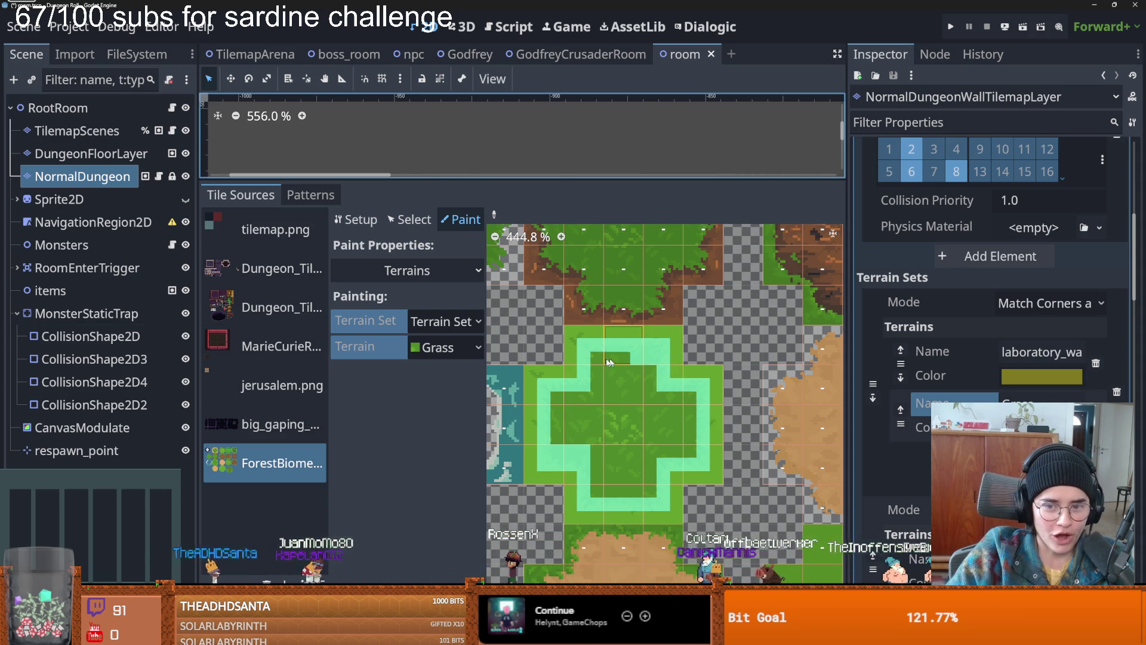
pyautogui.click(624, 379)
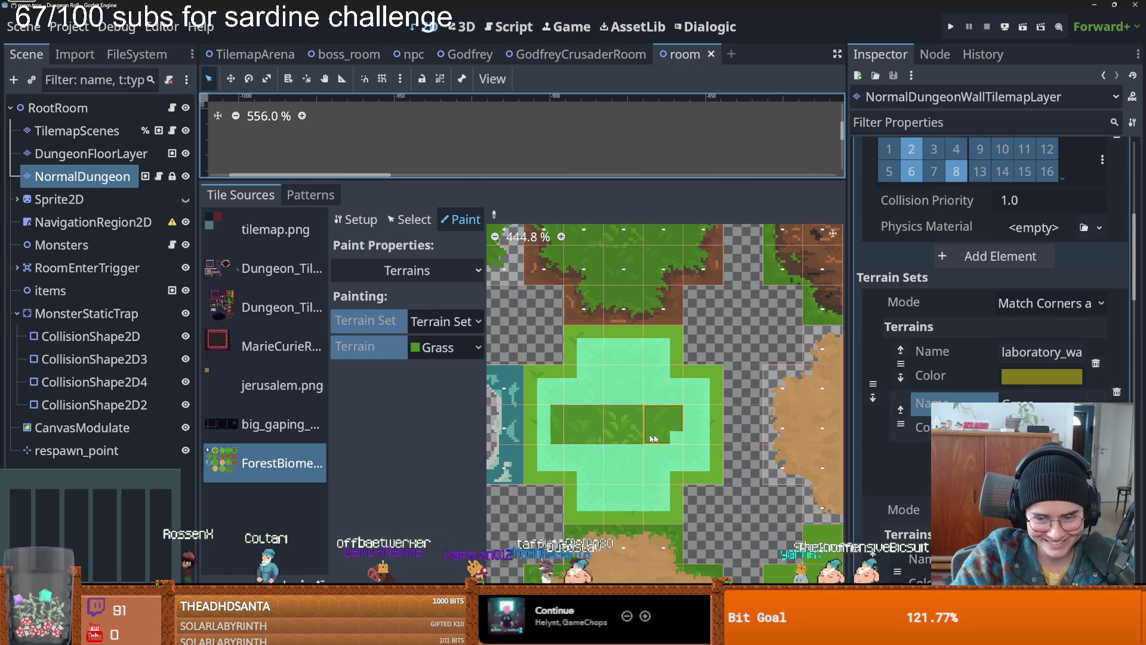
pyautogui.moveTo(653, 438); pyautogui.dragTo(555, 434)
pyautogui.moveTo(678, 428); pyautogui.dragTo(574, 428)
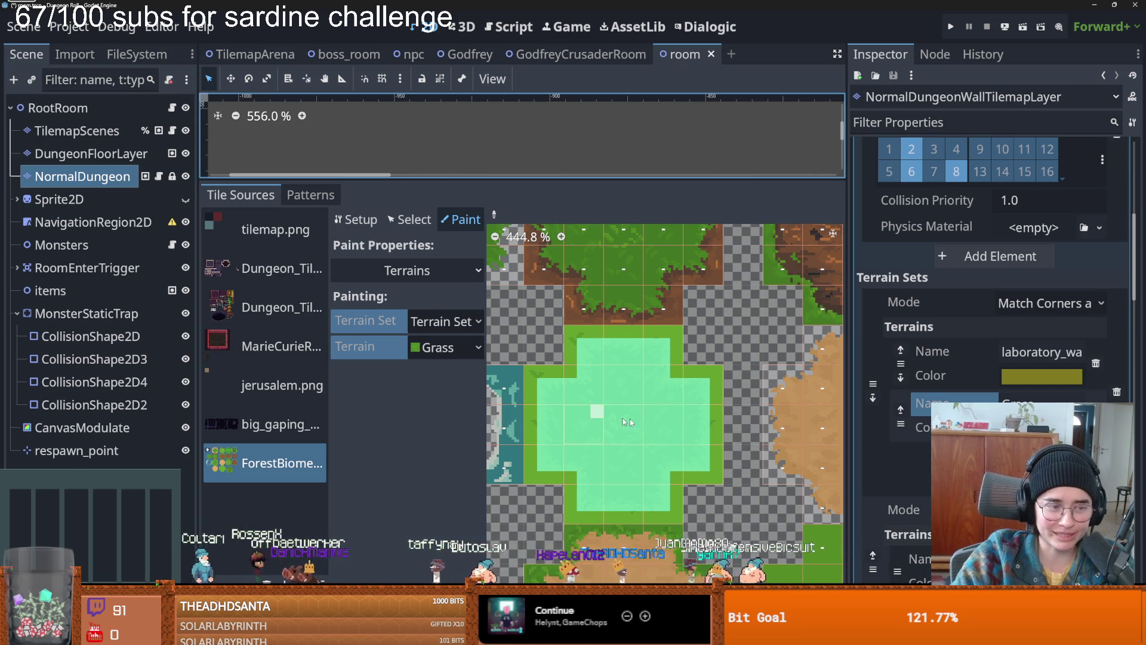
# - Save the scene and enlarge the room view
pyautogui.scroll(1, 639, 435)
pyautogui.scroll(-1, 639, 435)
pyautogui.hotkey('ctrl', 's')
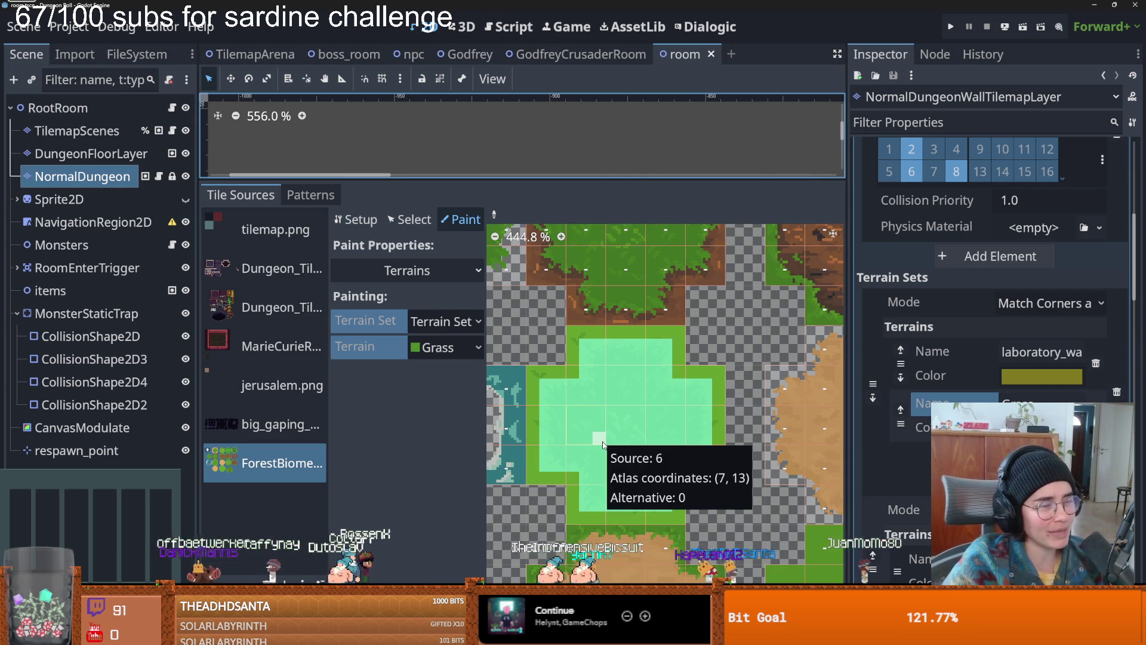
pyautogui.scroll(-2, 600, 425)
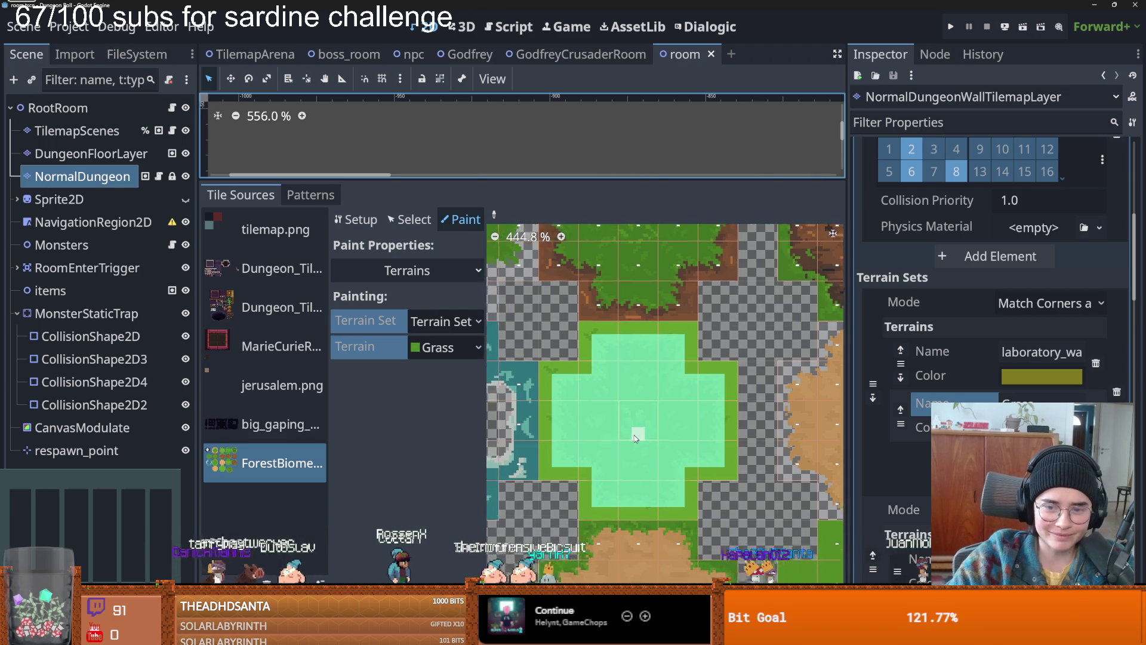
pyautogui.hotkey('ctrl', 's')
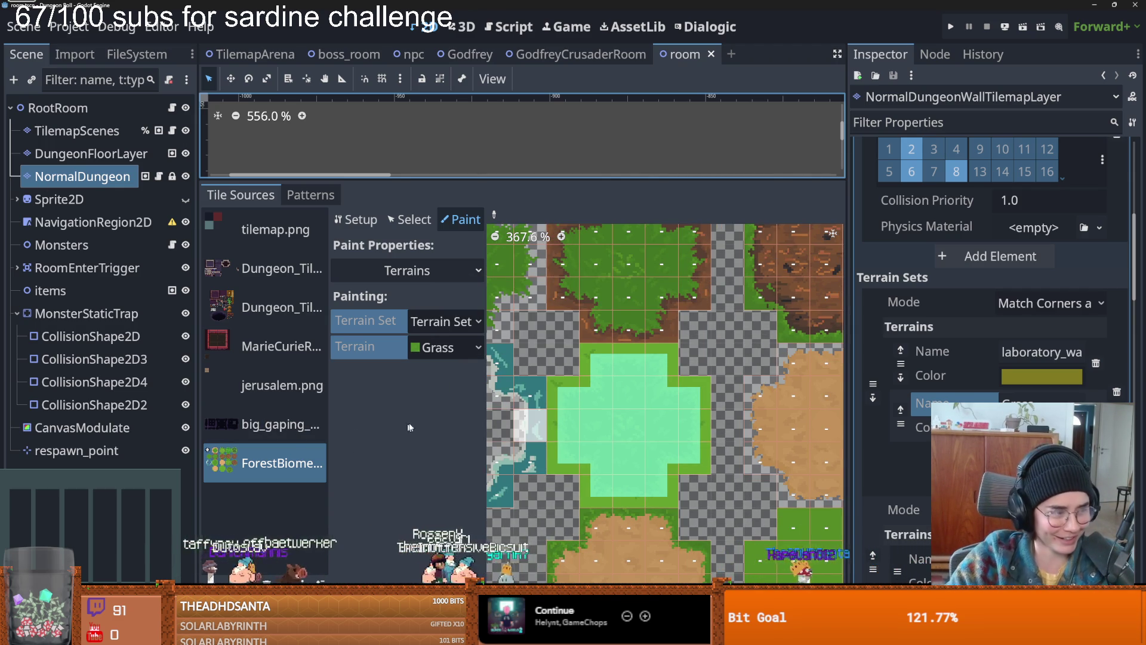
pyautogui.moveTo(464, 180); pyautogui.dragTo(464, 361)
# - In GodfreyCrusaderRoom, select DungeonFloorLayer and pick the Grass terrain from the Terrains tab
pyautogui.scroll(-20, 372, 324)
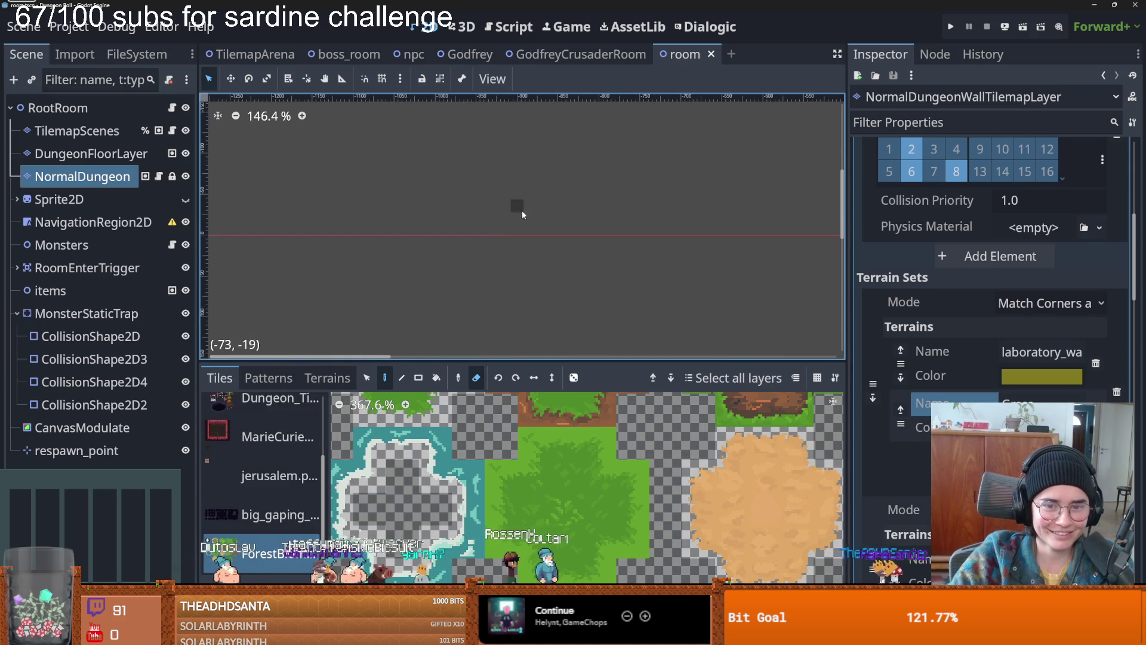
pyautogui.scroll(-5, 524, 266)
pyautogui.scroll(5, 567, 231)
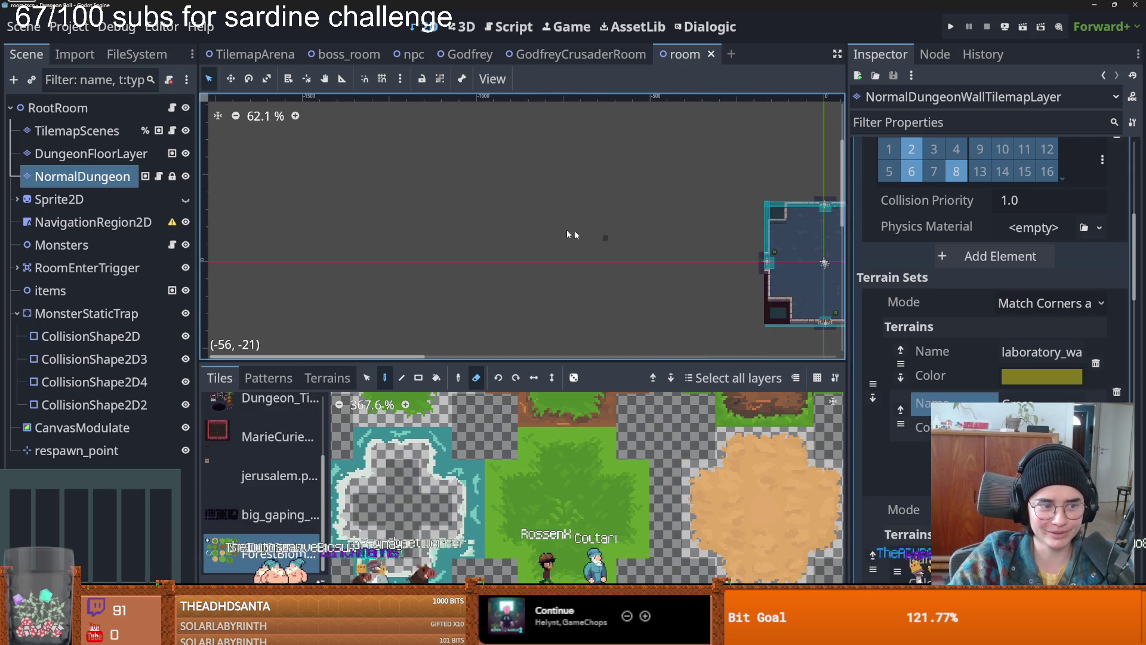
pyautogui.scroll(3, 511, 217)
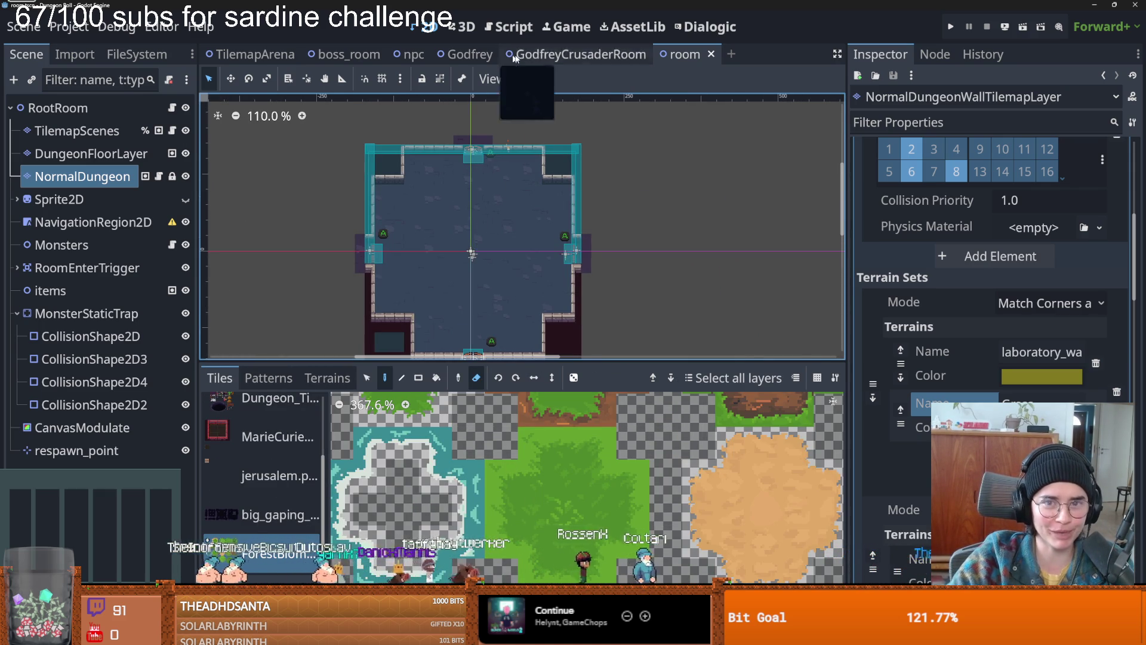
pyautogui.click(588, 58)
pyautogui.scroll(-3, 542, 252)
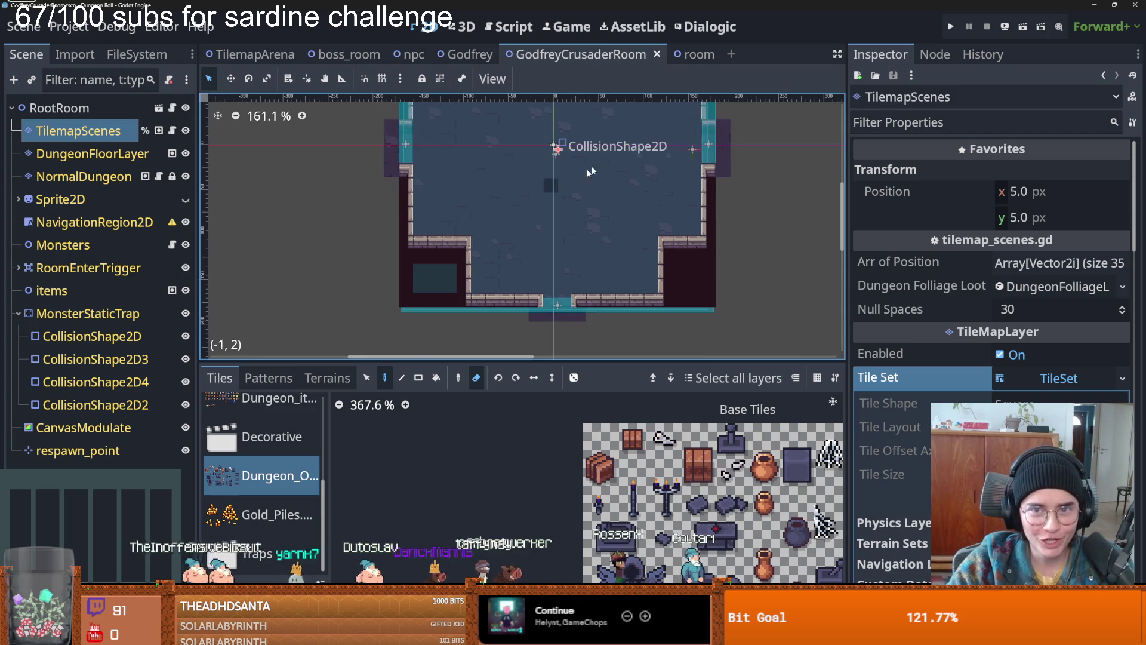
pyautogui.scroll(2, 465, 253)
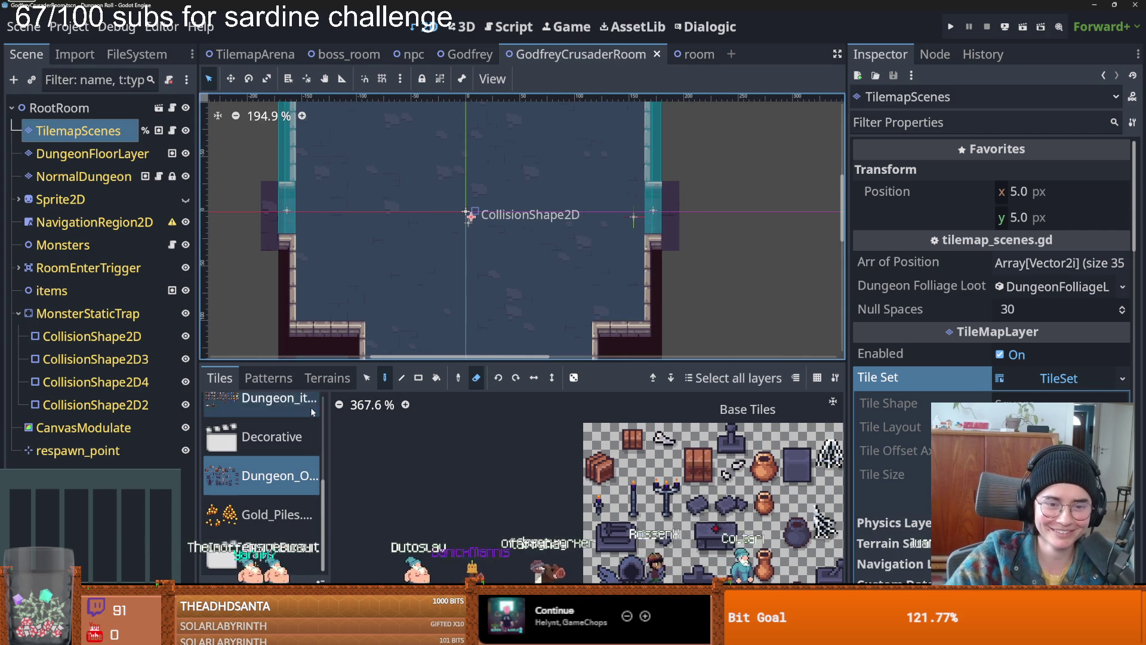
pyautogui.click(303, 379)
pyautogui.click(89, 153)
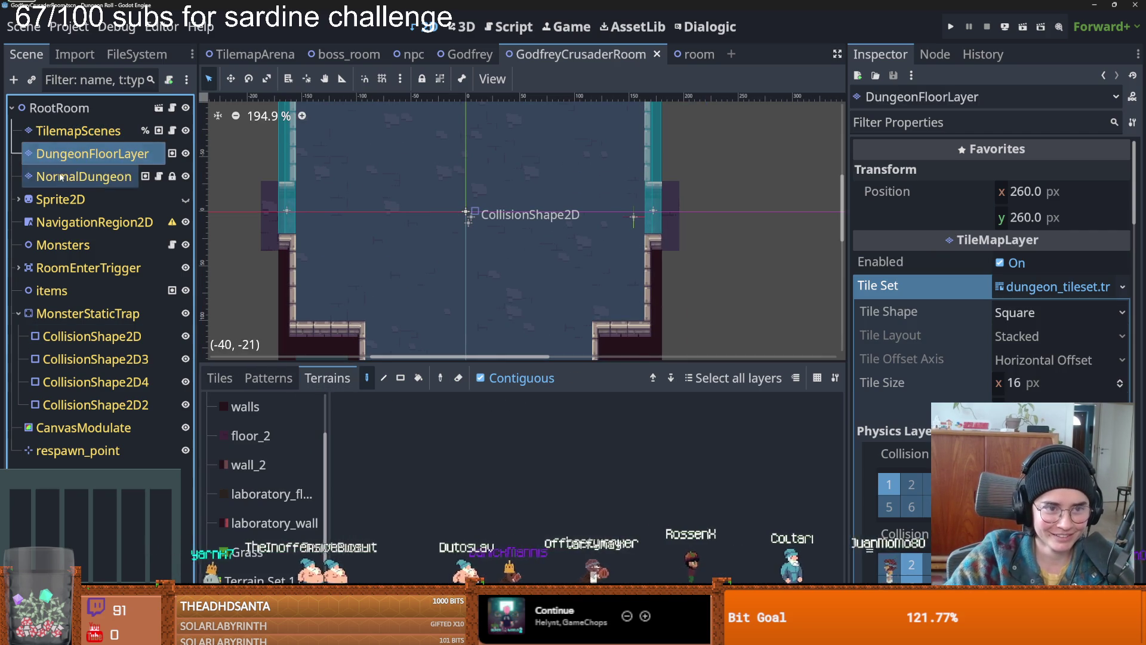
pyautogui.scroll(-2, 303, 511)
pyautogui.click(247, 511)
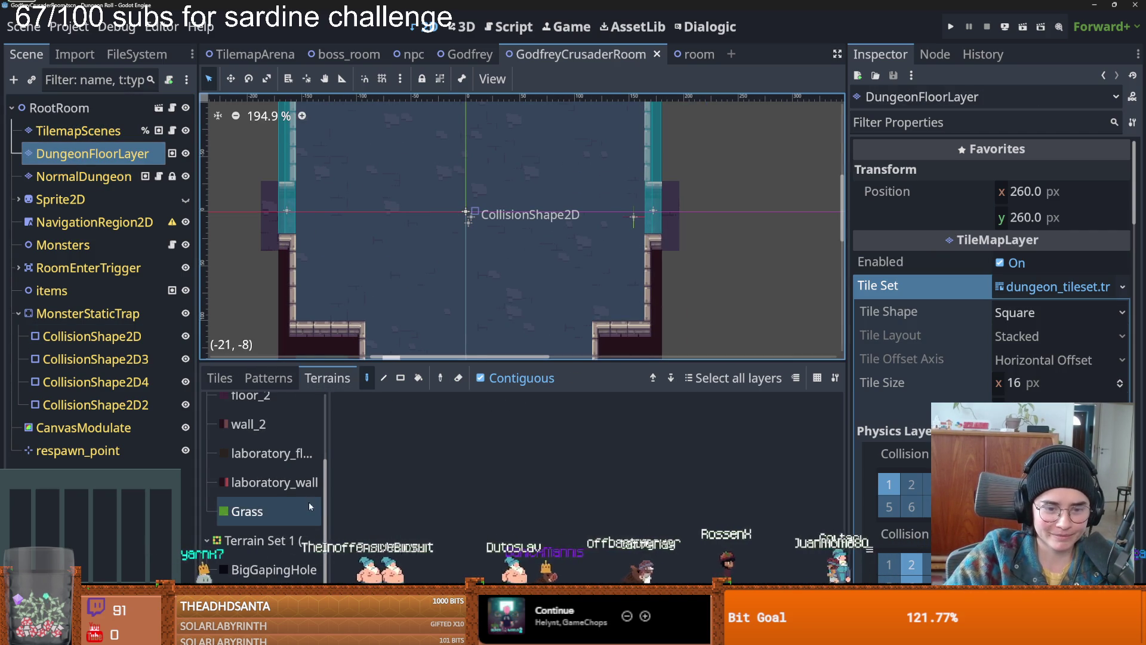
# - Drag-paint a rectangular patch of Grass across the room's lower floor
pyautogui.scroll(-1, 420, 249)
pyautogui.moveTo(421, 322)
pyautogui.mouseDown()
pyautogui.moveTo(518, 320)
pyautogui.moveTo(591, 279)
pyautogui.moveTo(508, 274)
pyautogui.moveTo(513, 311)
pyautogui.moveTo(533, 296)
pyautogui.mouseUp()
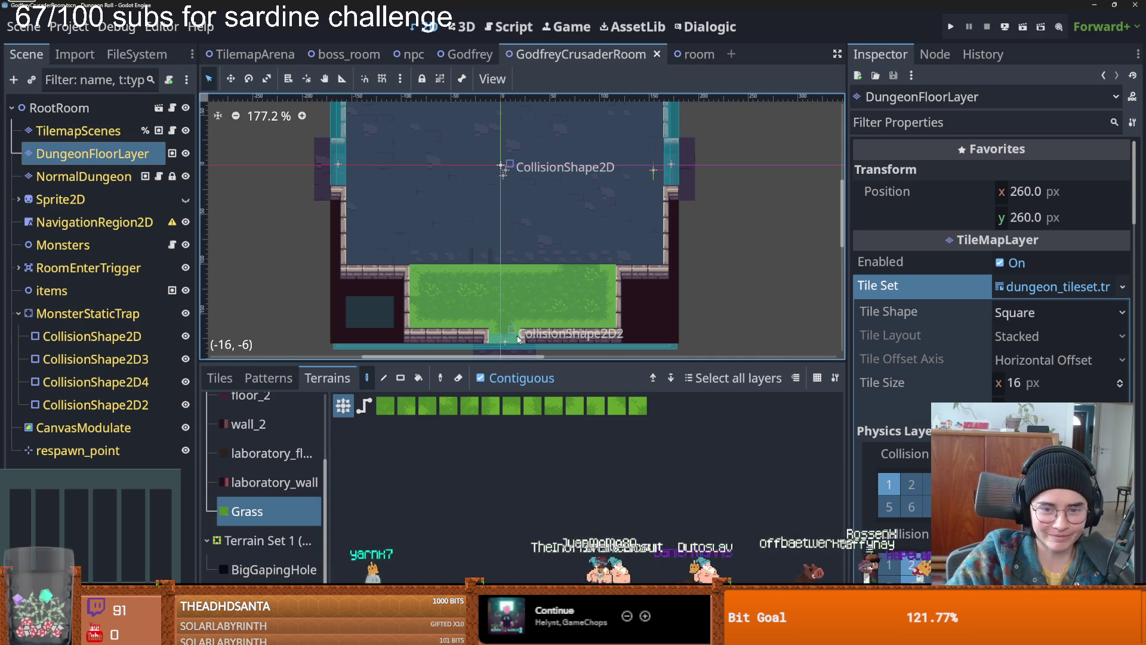
pyautogui.scroll(2, 481, 290)
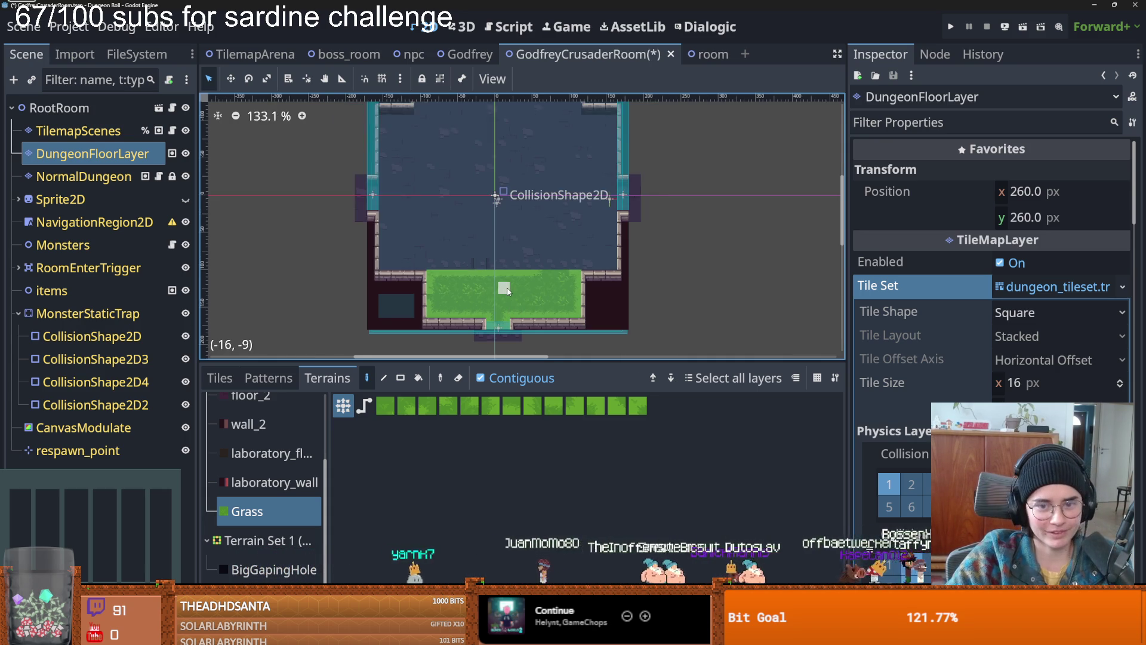
pyautogui.scroll(-3, 440, 287)
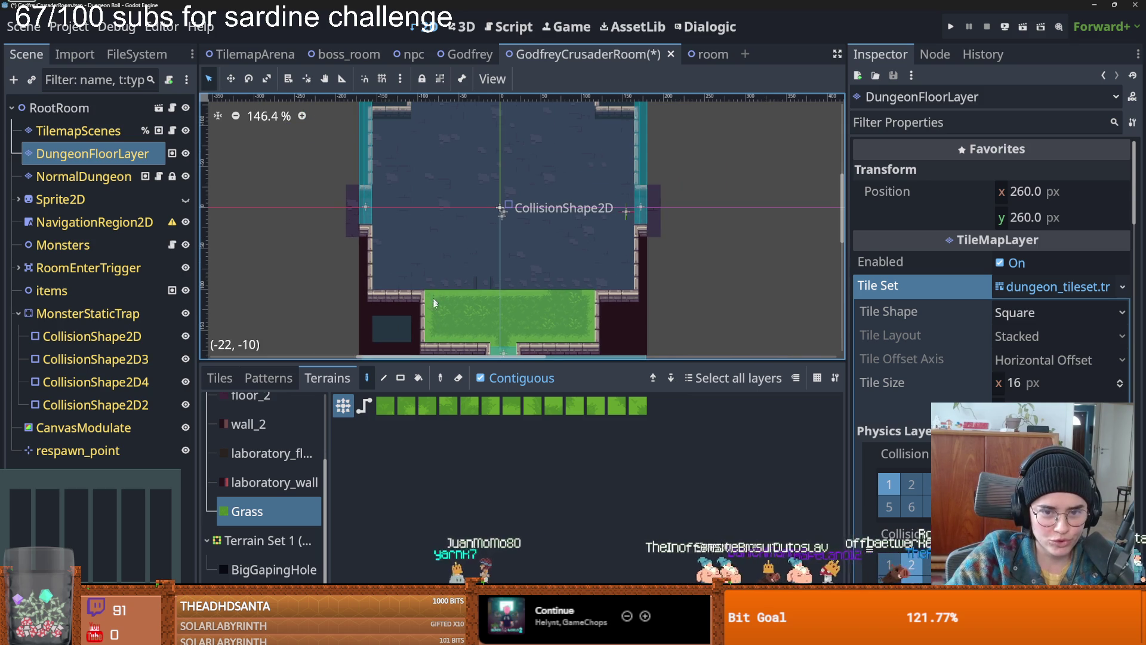
pyautogui.scroll(1, 459, 306)
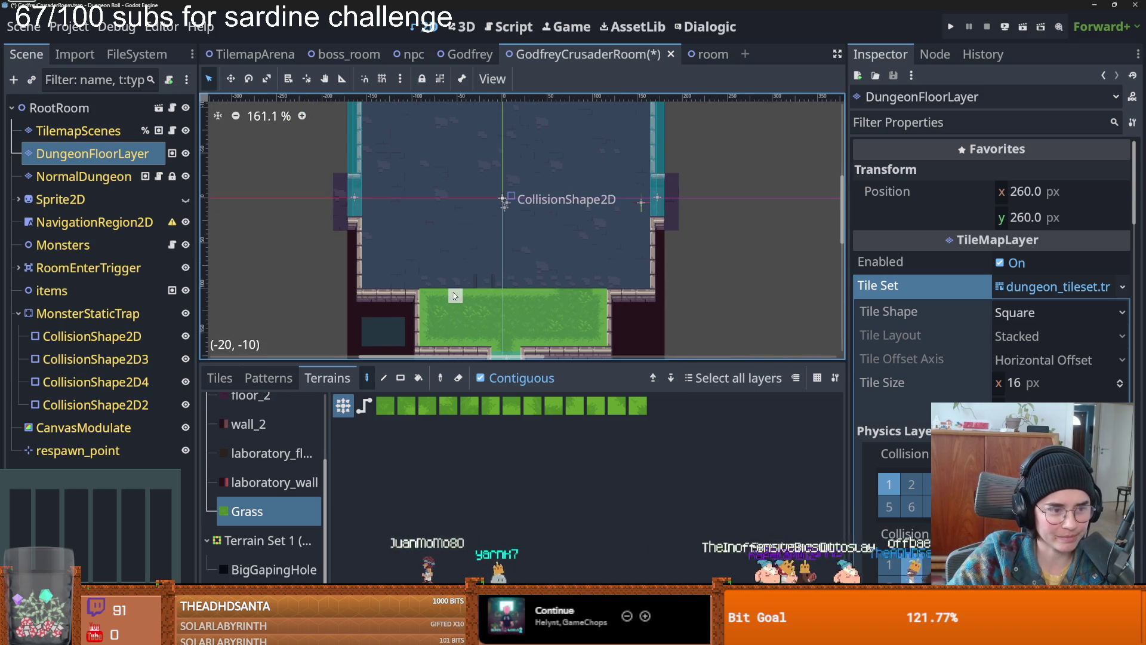
pyautogui.scroll(-3, 454, 295)
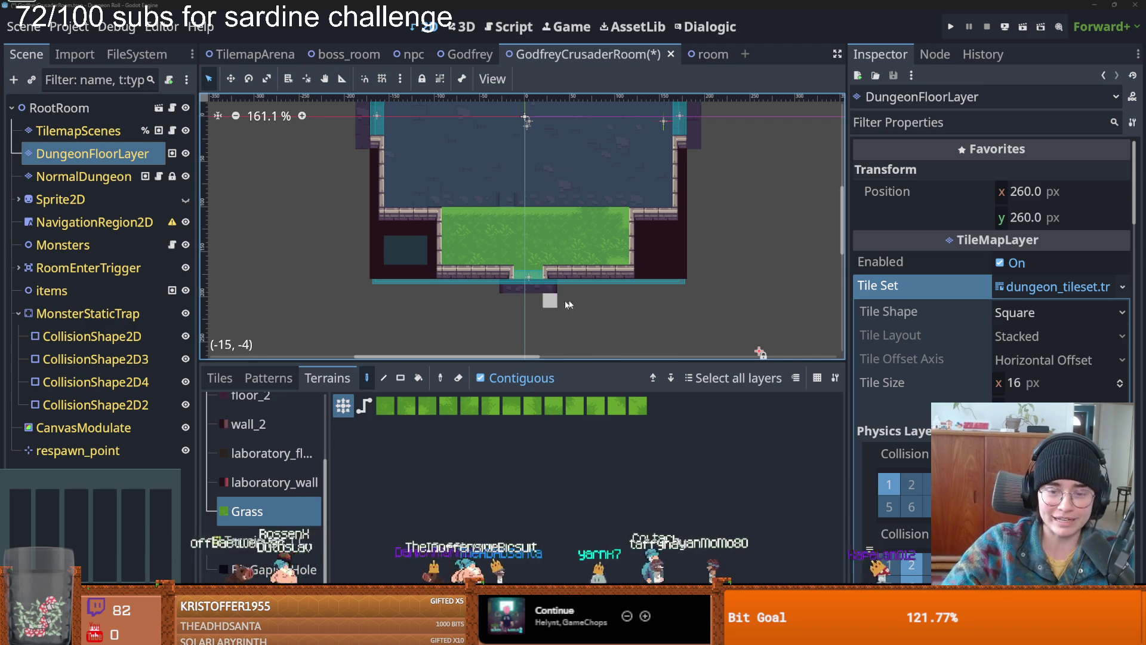
pyautogui.scroll(2, 567, 304)
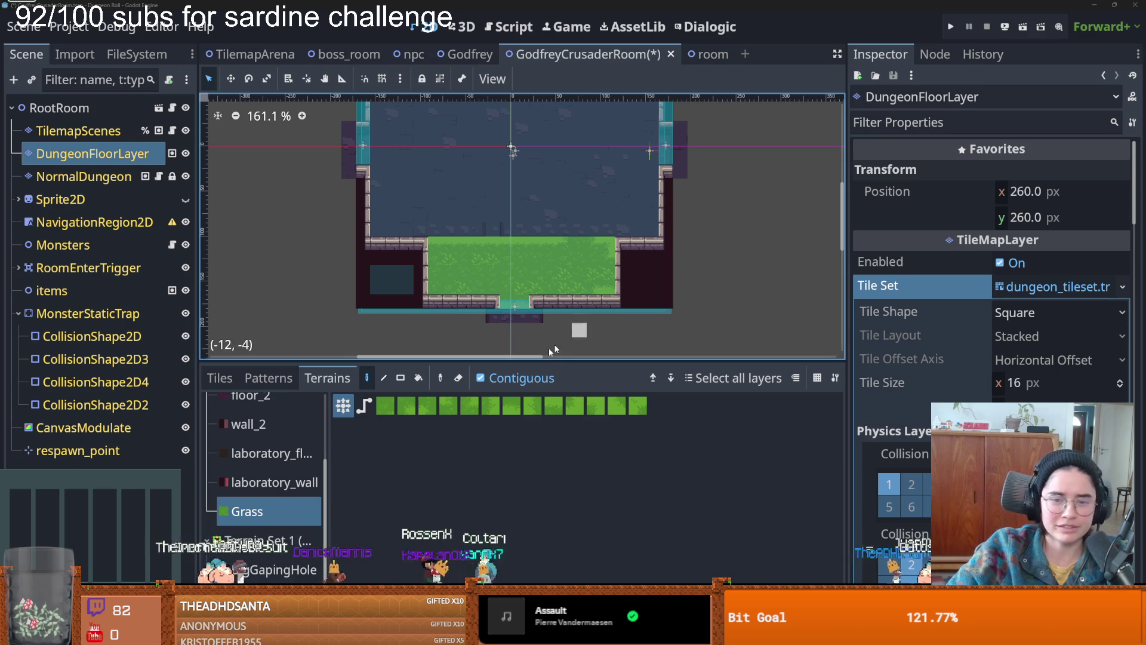
pyautogui.moveTo(507, 360); pyautogui.dragTo(508, 455)
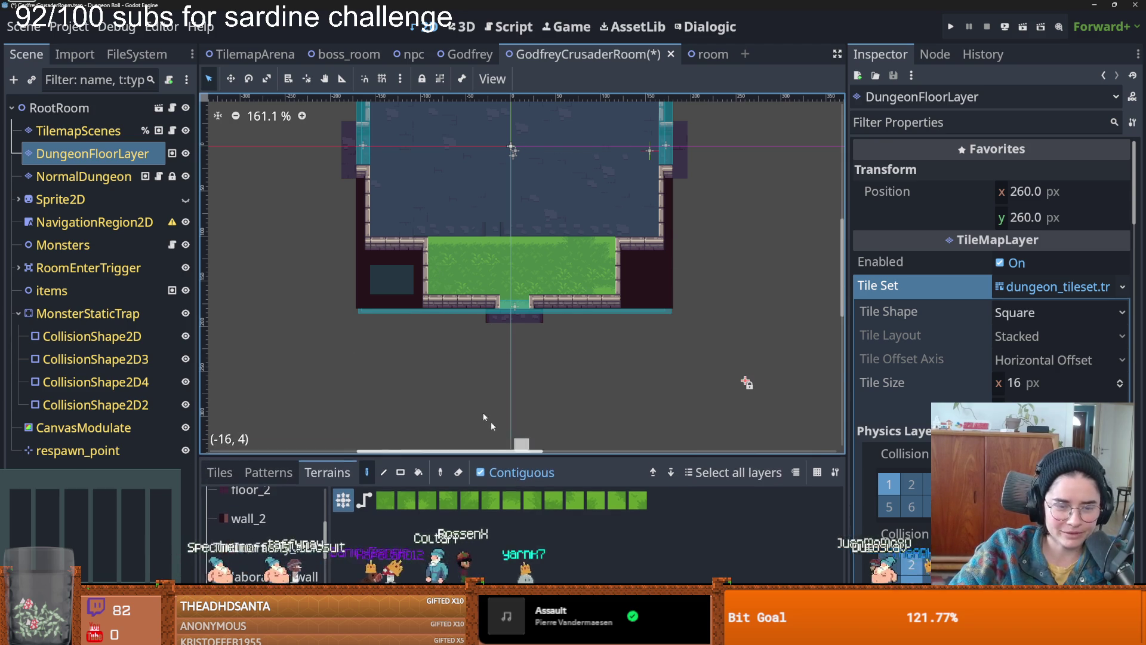
# - With the terrain Rectangle tool, fill the room floor and the top doorway strip with Grass
pyautogui.scroll(3, 556, 149)
pyautogui.click(400, 472)
pyautogui.scroll(-2, 535, 231)
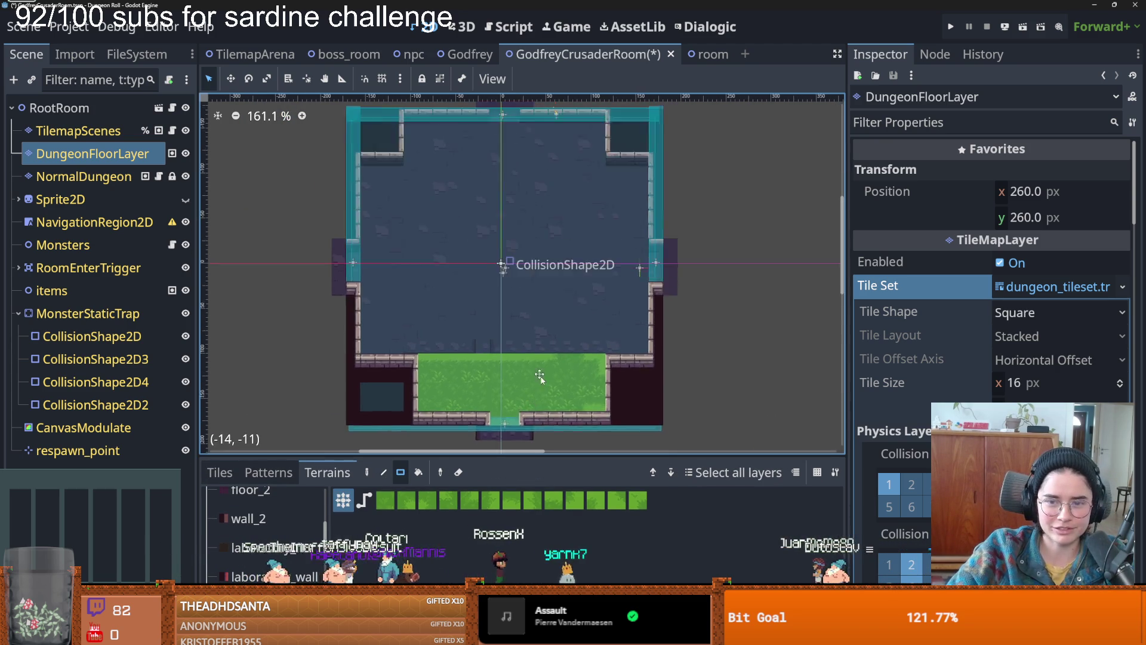
pyautogui.moveTo(661, 395)
pyautogui.mouseDown()
pyautogui.moveTo(580, 388)
pyautogui.moveTo(383, 310)
pyautogui.moveTo(370, 188)
pyautogui.mouseUp()
pyautogui.scroll(2, 468, 187)
pyautogui.moveTo(392, 142); pyautogui.dragTo(656, 197)
# - Paint Grass over the right doorway, along the left wall and into the top-wall gap, then save
pyautogui.scroll(1, 678, 323)
pyautogui.hscroll(2, 678, 323)
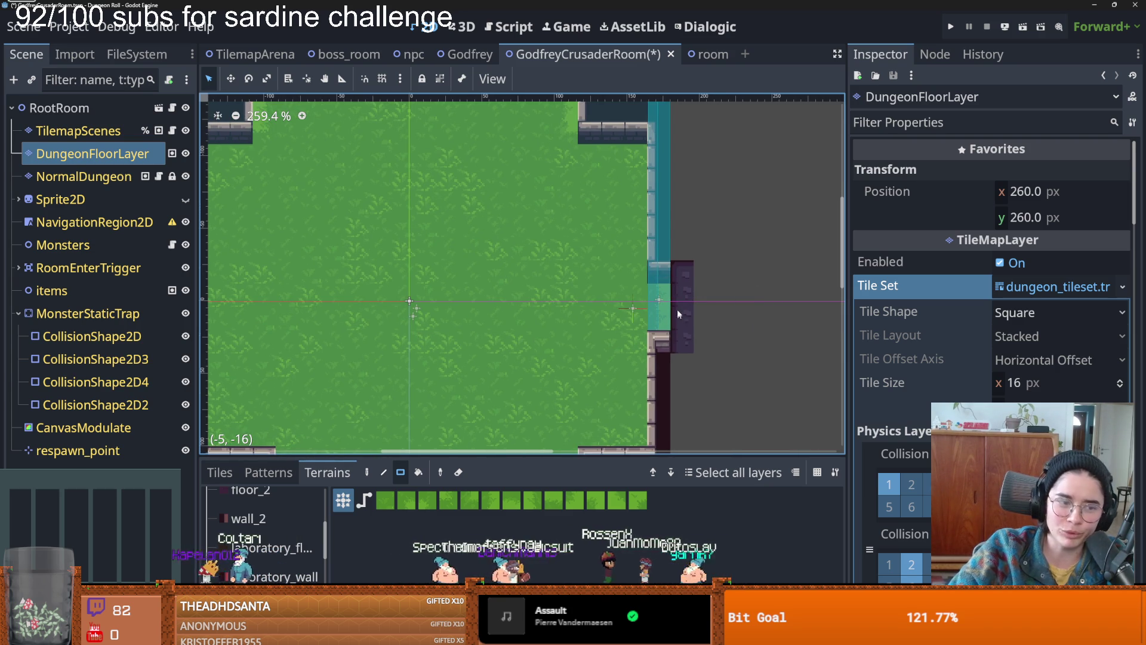
pyautogui.moveTo(681, 272); pyautogui.dragTo(681, 343)
pyautogui.scroll(-3, 456, 306)
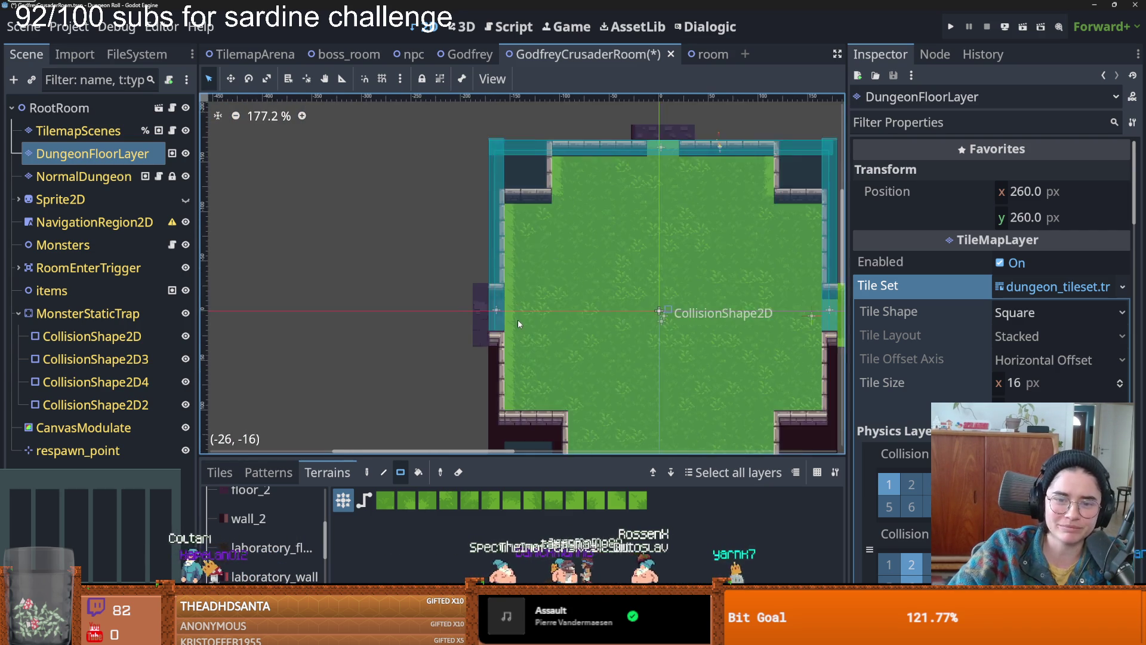
pyautogui.scroll(2, 517, 320)
pyautogui.moveTo(487, 275); pyautogui.dragTo(511, 352)
pyautogui.scroll(-3, 658, 284)
pyautogui.scroll(3, 597, 269)
pyautogui.scroll(1, 472, 185)
pyautogui.moveTo(477, 175)
pyautogui.mouseDown()
pyautogui.moveTo(567, 212)
pyautogui.moveTo(543, 163)
pyautogui.mouseUp()
pyautogui.scroll(-2, 564, 265)
pyautogui.hotkey('ctrl', 's')
# - Re-save, then paint Grass down the right edge, a 1x4 left-edge strip and the left doorway
pyautogui.scroll(1, 537, 227)
pyautogui.scroll(-3, 458, 263)
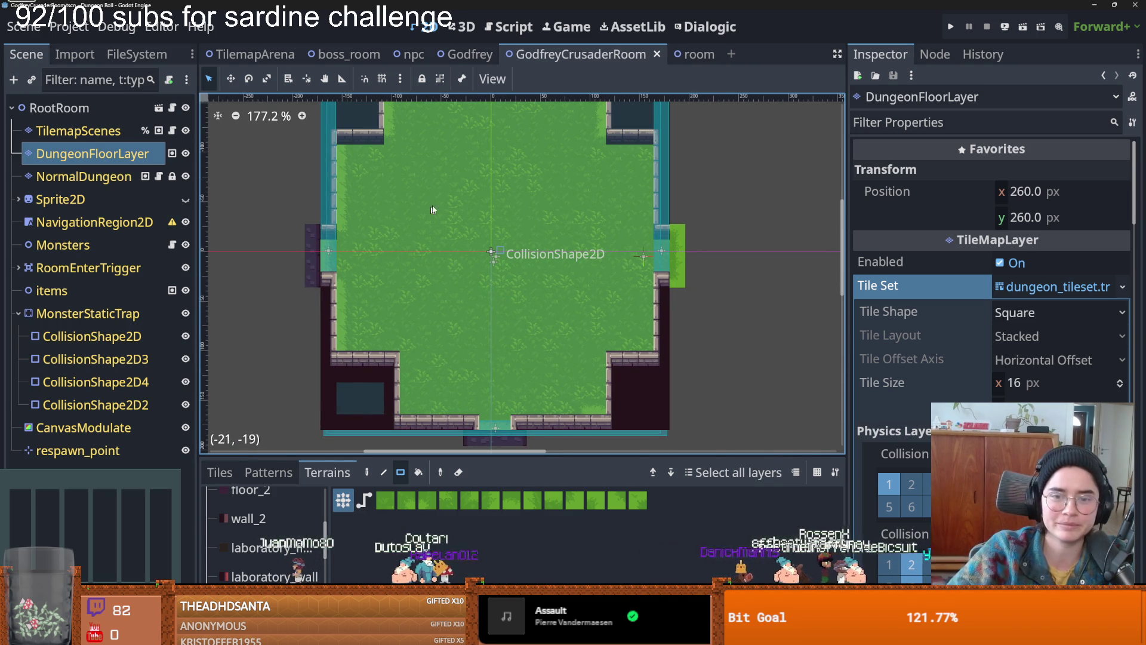
pyautogui.scroll(1, 556, 186)
pyautogui.hotkey('ctrl', 's')
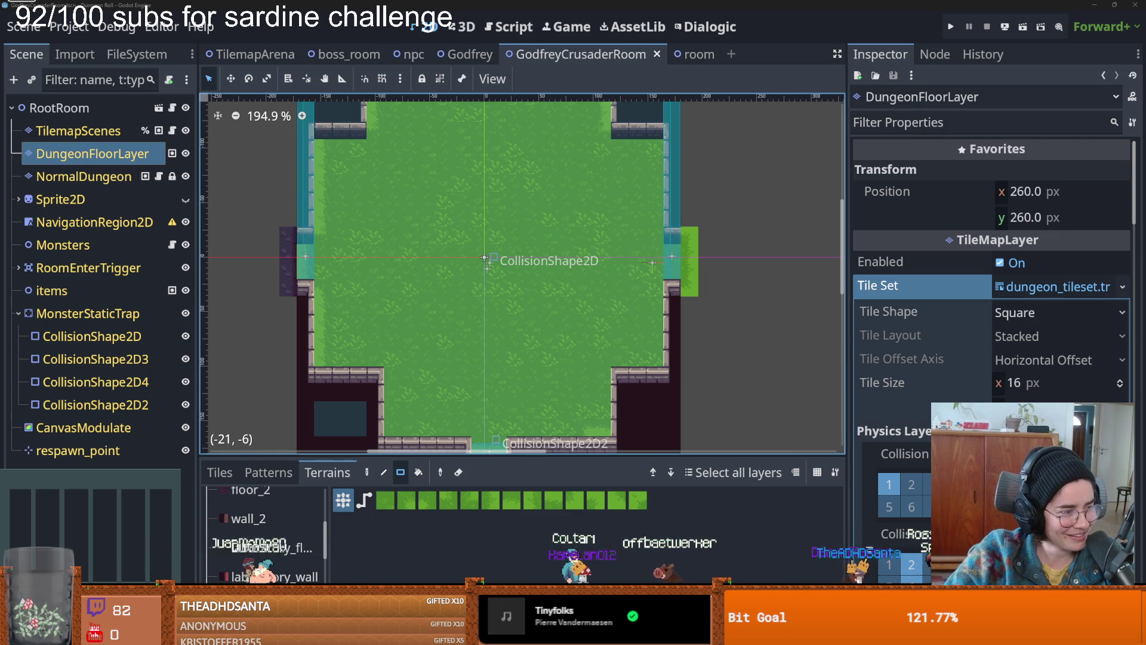
pyautogui.scroll(1, 467, 360)
pyautogui.hotkey('ctrl', 's')
pyautogui.scroll(-1, 685, 254)
pyautogui.moveTo(723, 232); pyautogui.dragTo(729, 312)
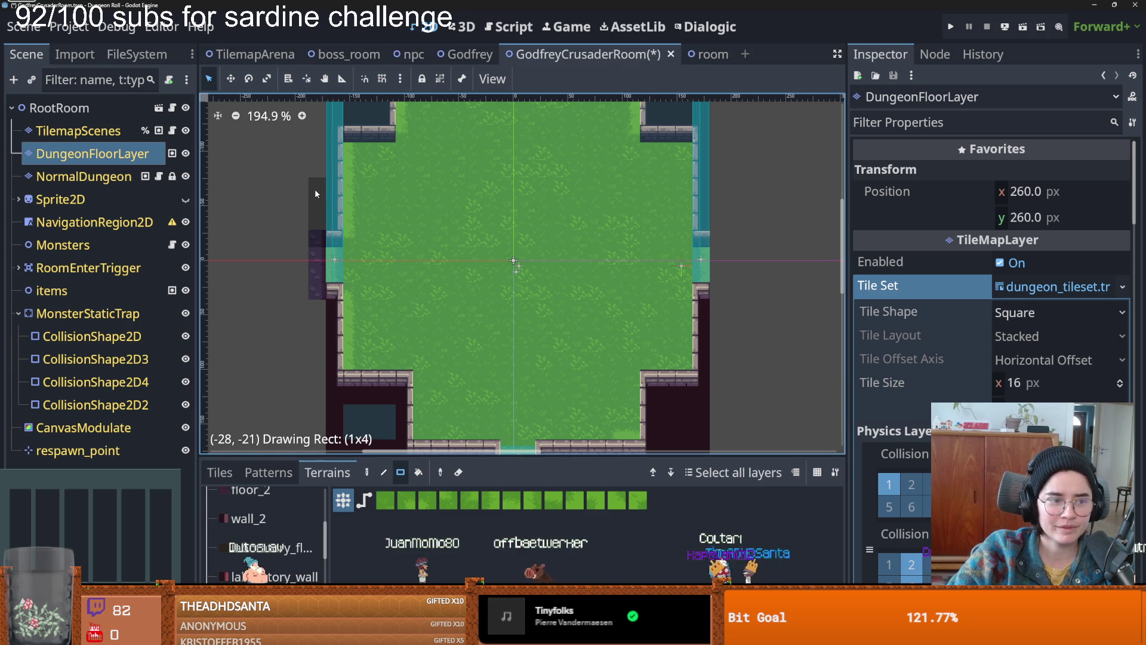
pyautogui.moveTo(315, 193); pyautogui.dragTo(315, 194)
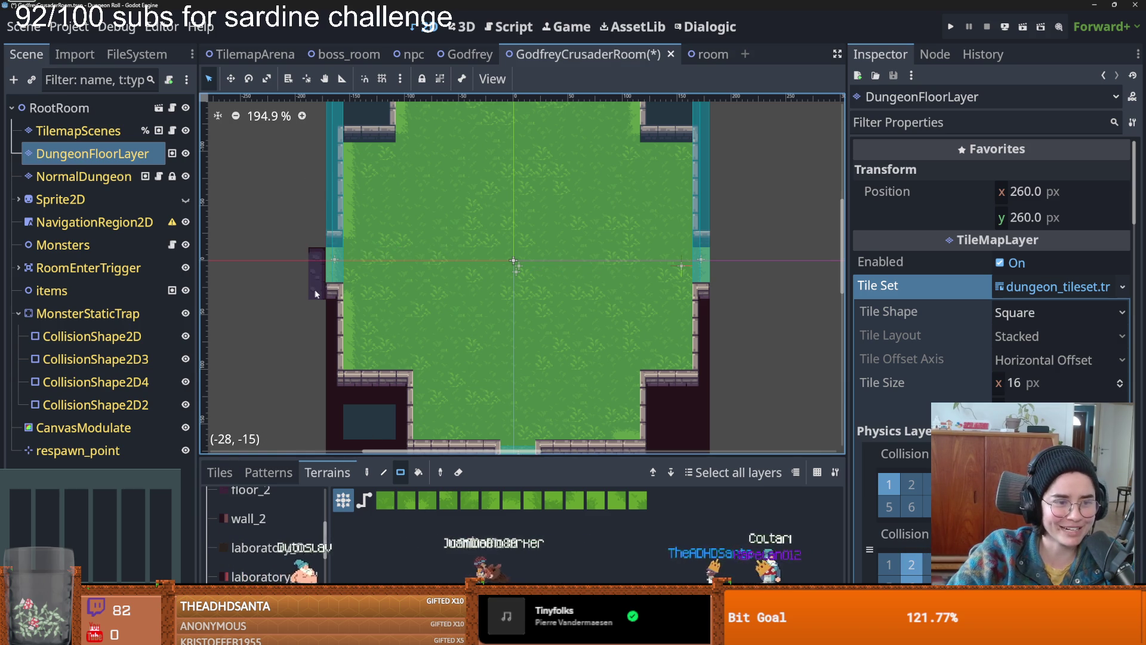
pyautogui.moveTo(316, 287); pyautogui.dragTo(316, 287)
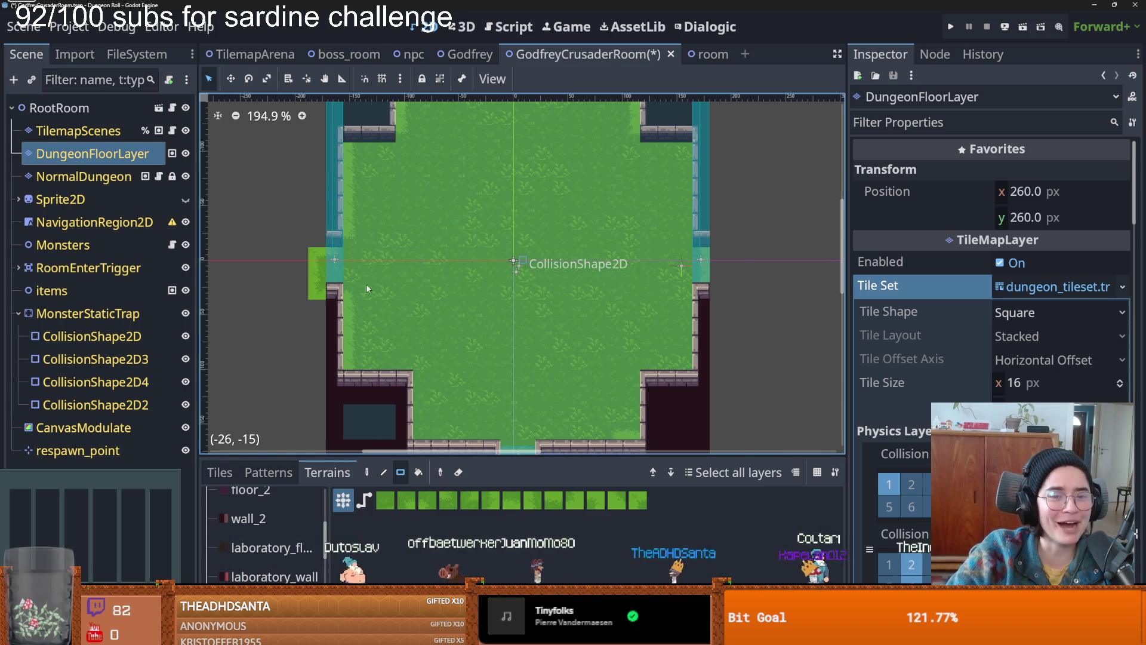
# - Fill the bottom doorway with Grass, save the scene, and select Tiles.png in File Explorer
pyautogui.scroll(-1, 481, 381)
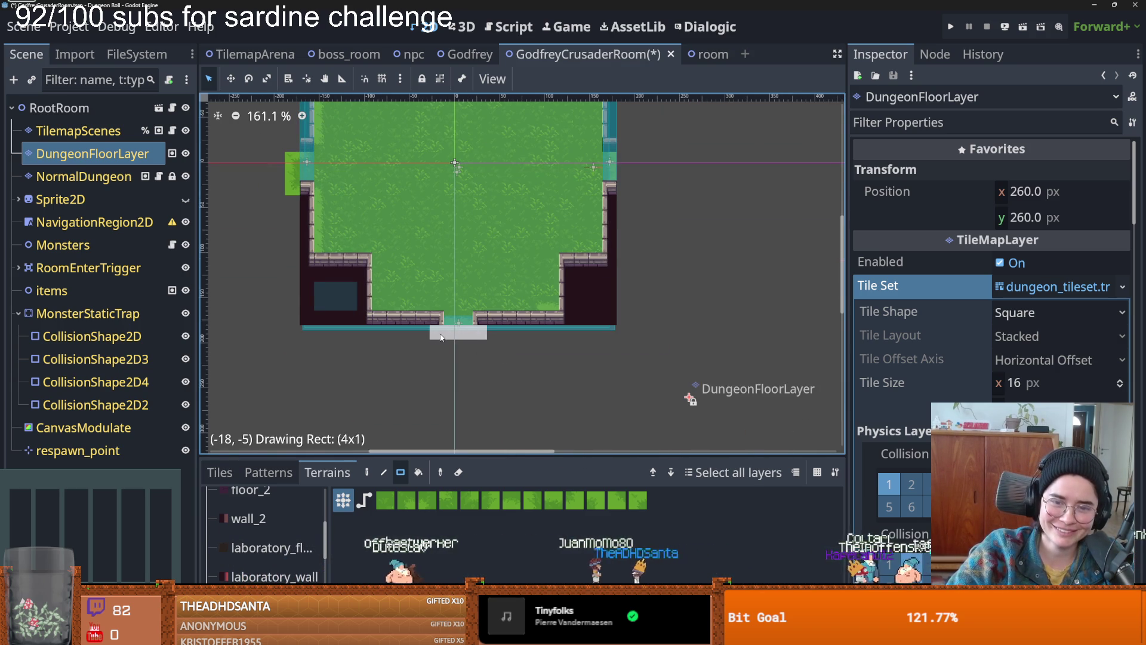
pyautogui.moveTo(440, 337); pyautogui.dragTo(440, 338)
pyautogui.scroll(1, 407, 259)
pyautogui.hotkey('ctrl', 's')
pyautogui.scroll(1, 427, 288)
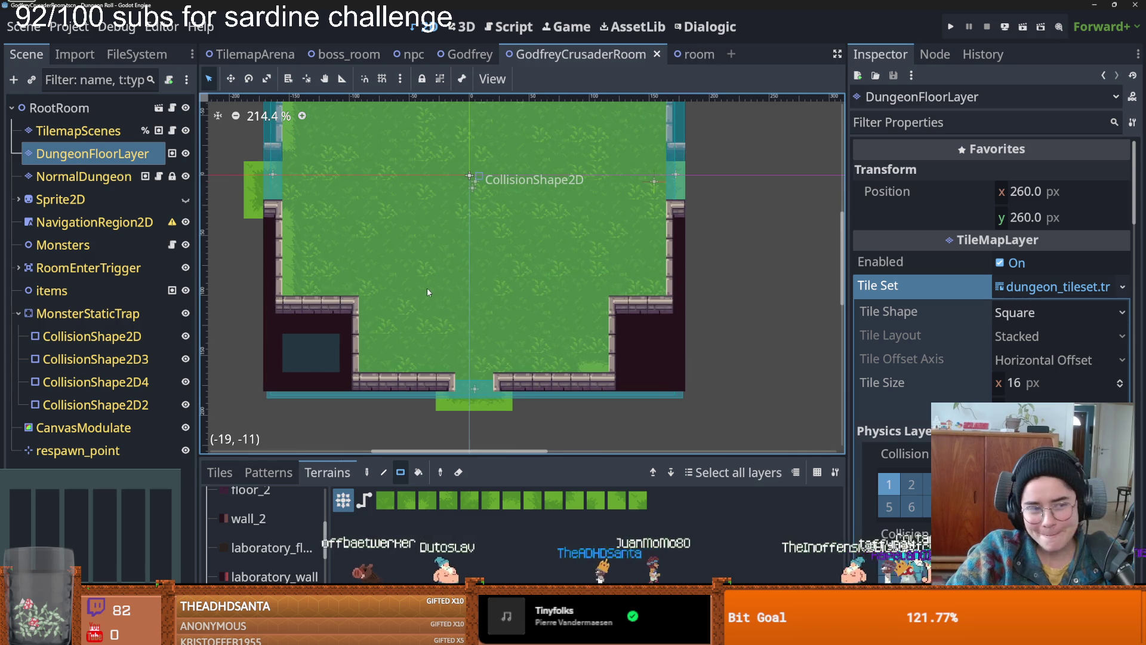
pyautogui.scroll(1, 439, 287)
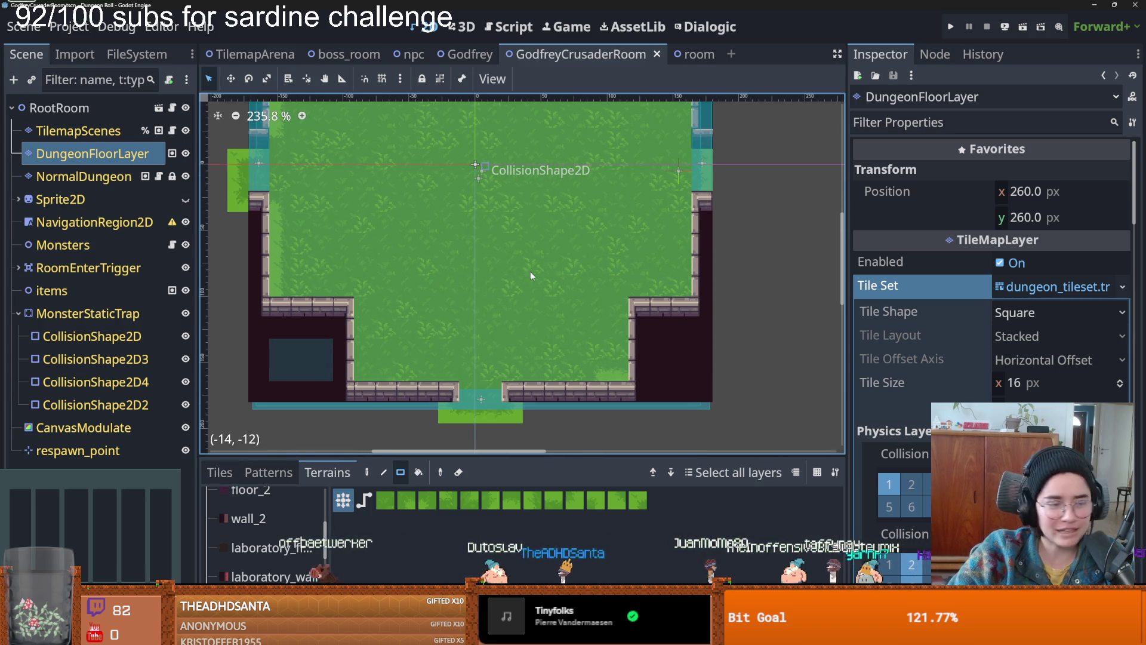
pyautogui.scroll(1, 470, 255)
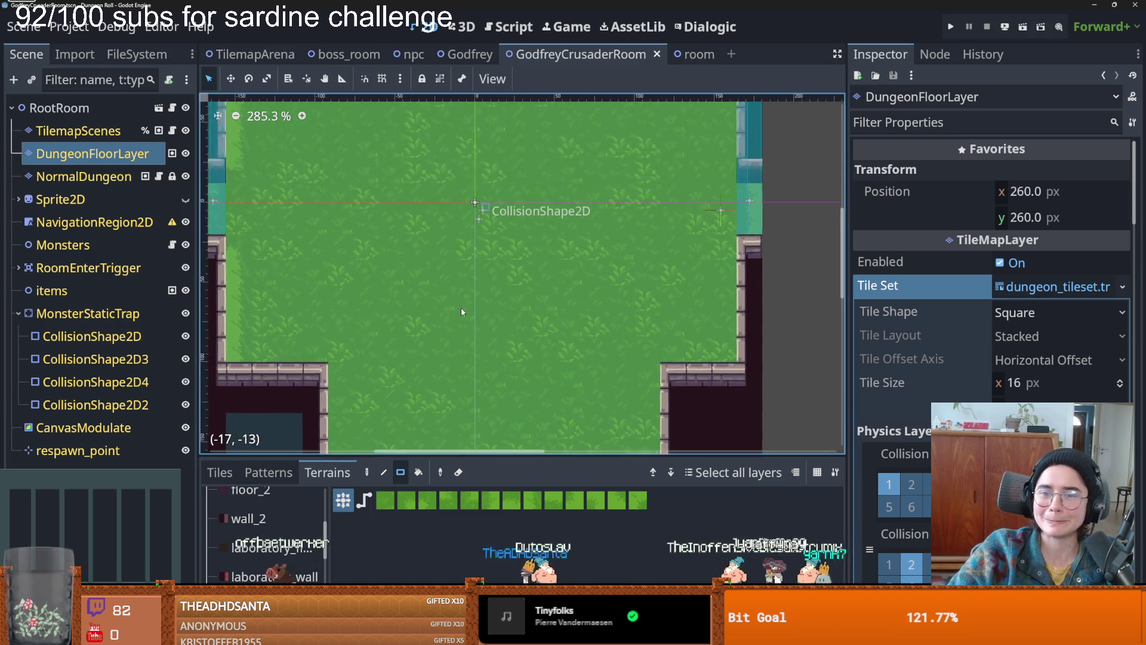
pyautogui.scroll(-2, 460, 307)
pyautogui.hotkey('ctrl', 's')
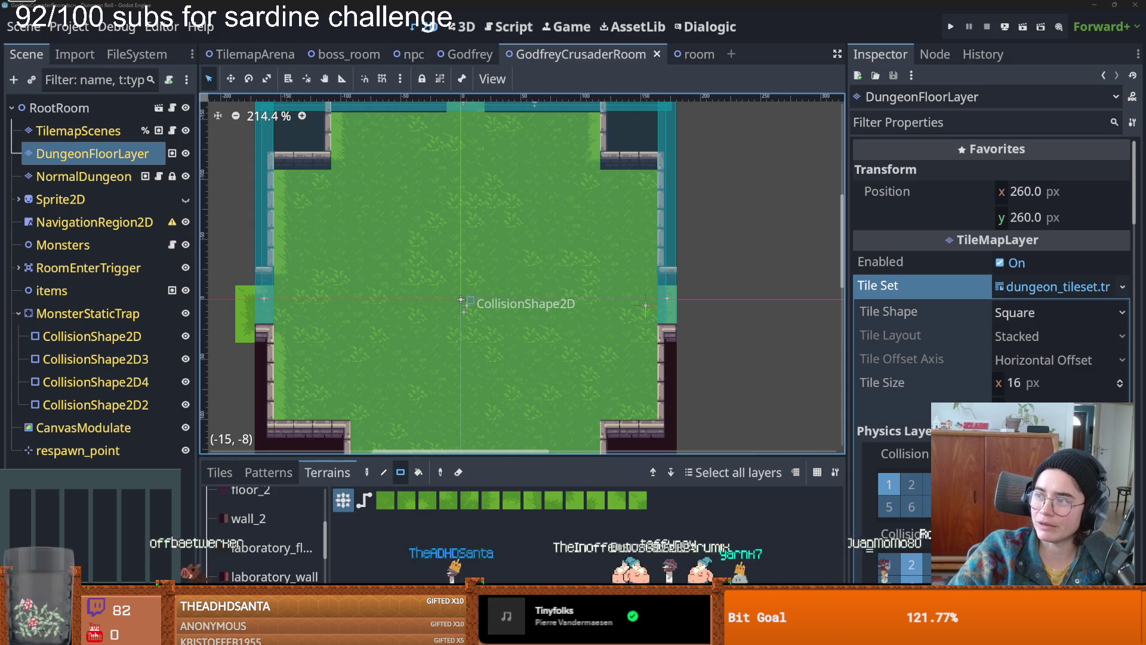
pyautogui.hotkey('alt', 'Tab')
pyautogui.click(686, 153)
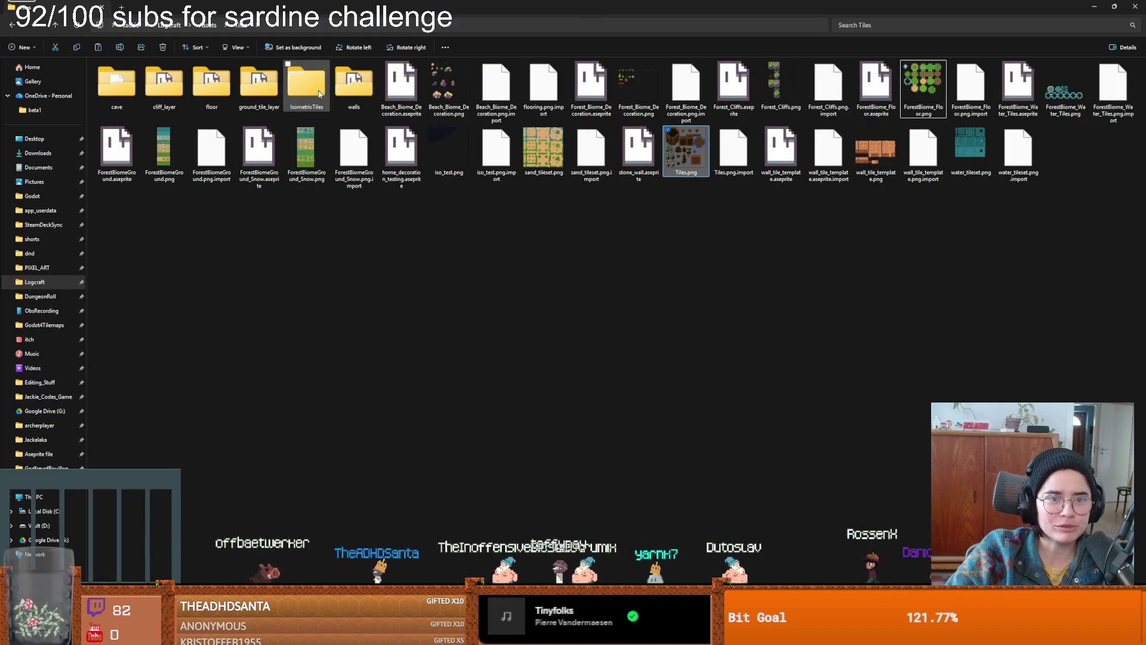
# - Browse into Pixel Crawler - FREE - 1.8 > Environment > Green Woods > Assets
pyautogui.hotkey('alt', 'Tab')
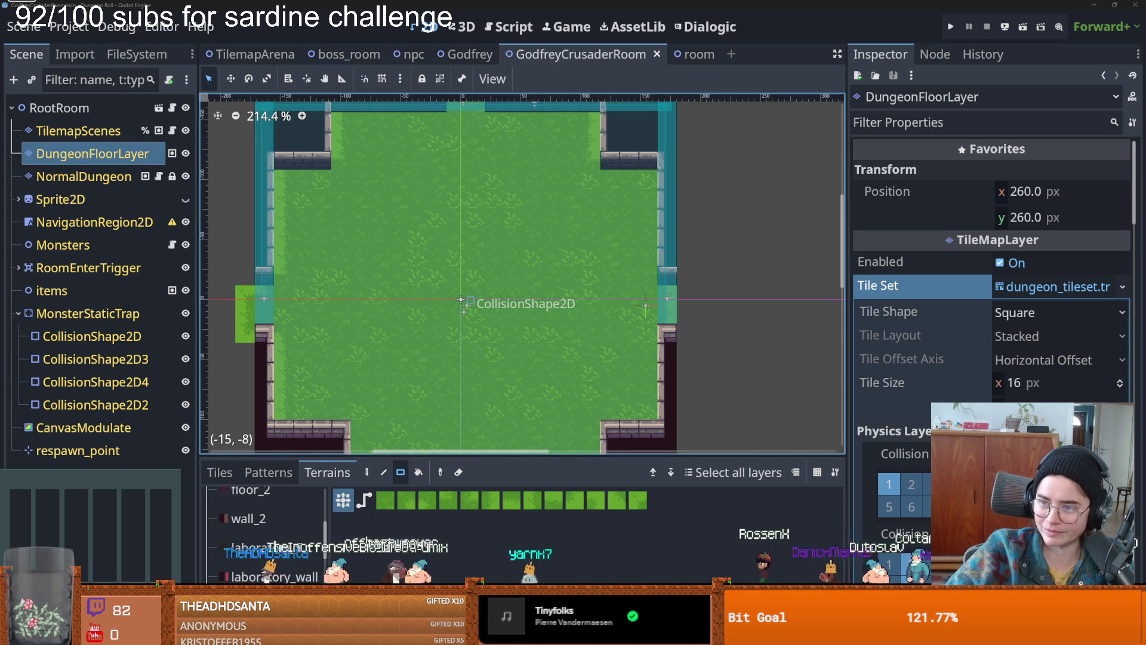
pyautogui.hotkey('alt', 'Tab')
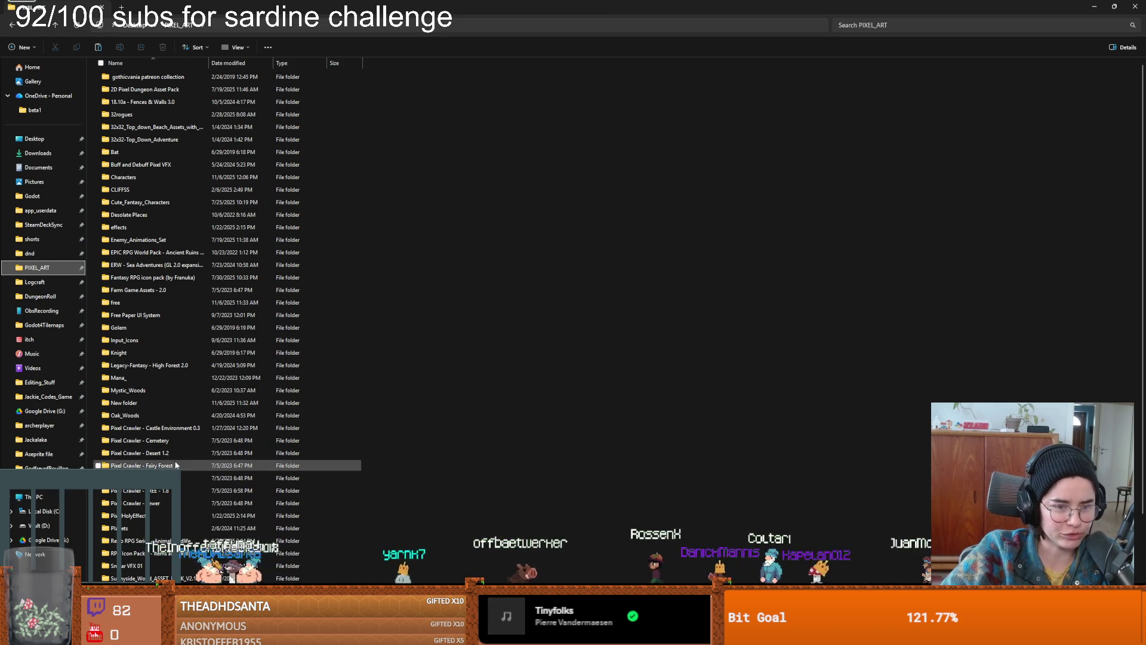
pyautogui.doubleClick(149, 465)
pyautogui.hotkey('alt', 'Left')
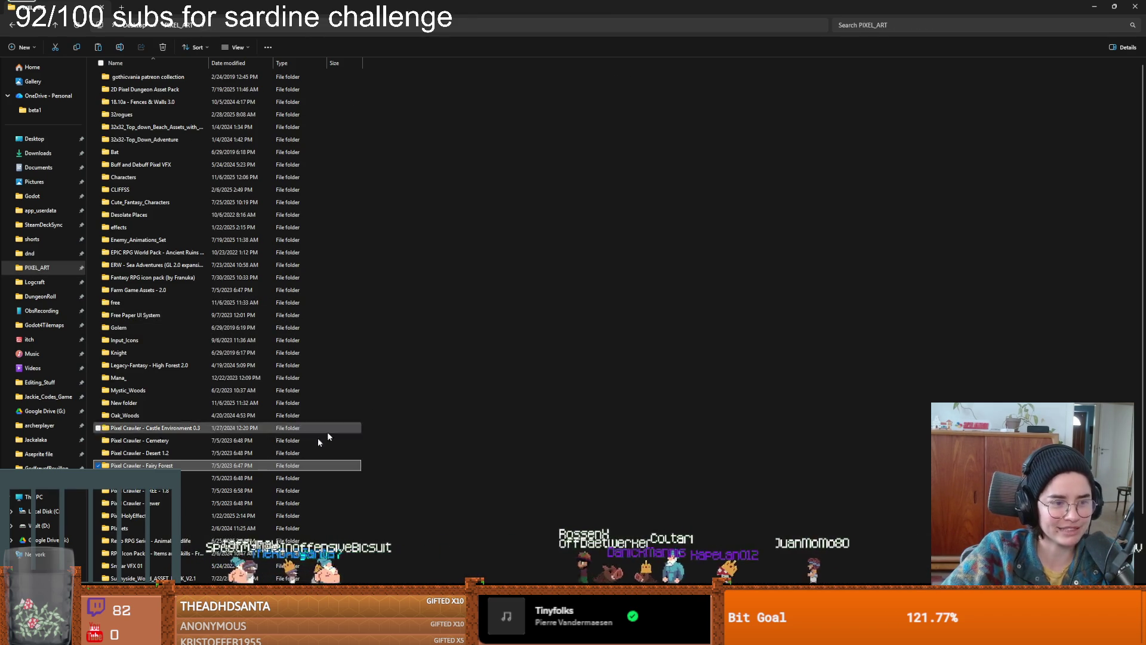
pyautogui.doubleClick(167, 491)
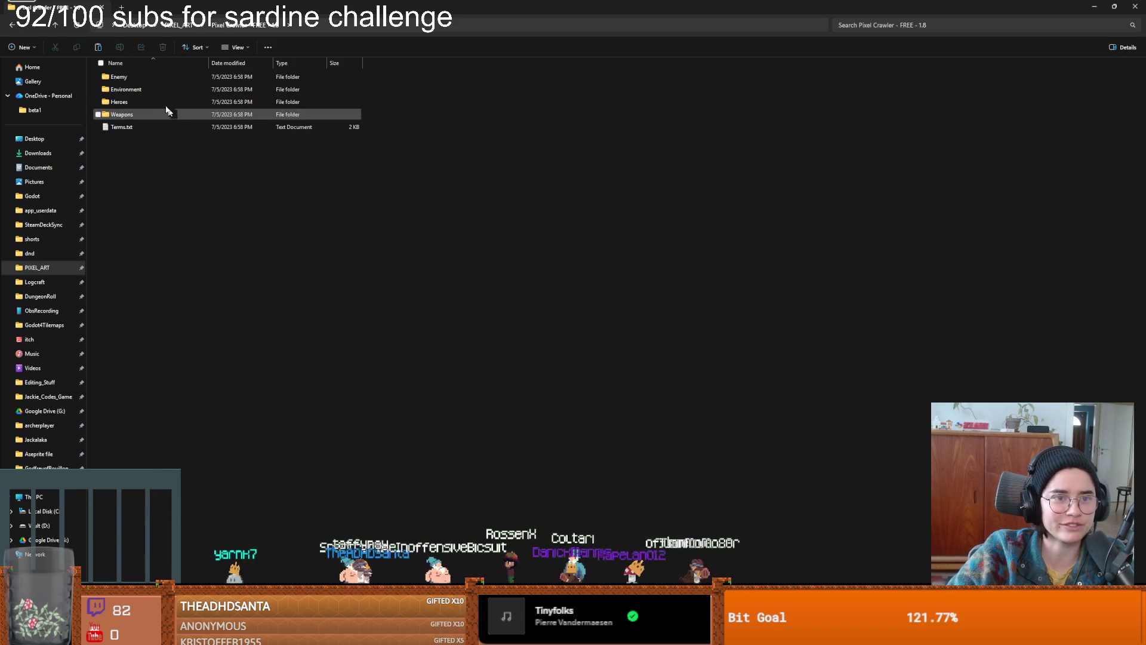
pyautogui.doubleClick(147, 89)
pyautogui.doubleClick(147, 88)
pyautogui.doubleClick(134, 77)
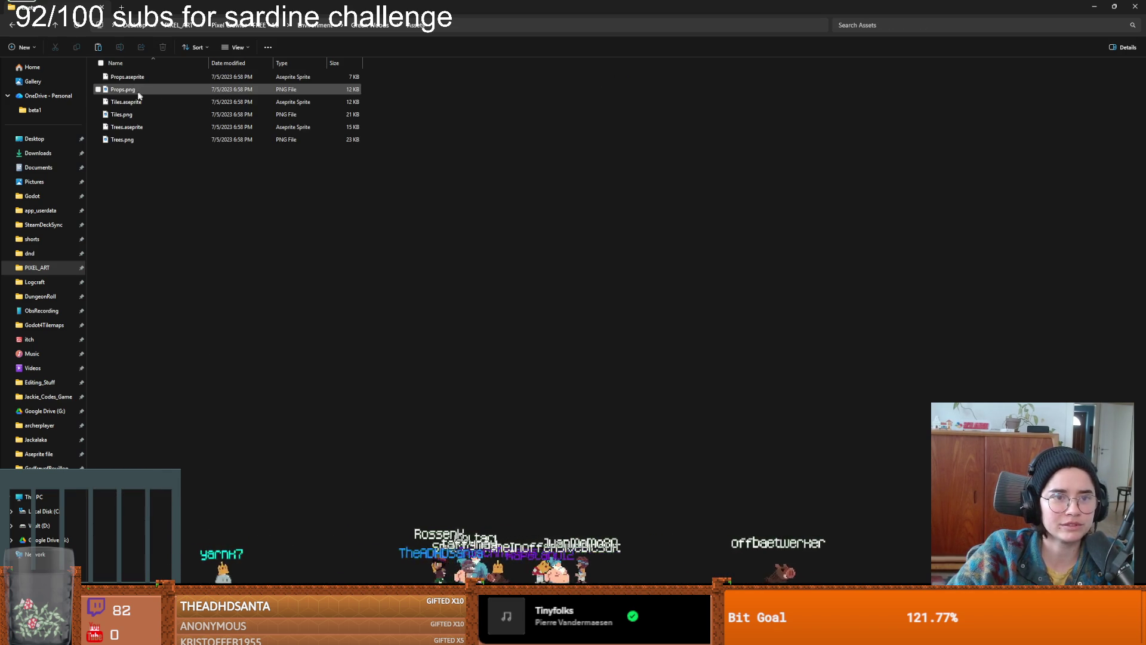
# - Select Tiles.aseprite, then navigate back up to PIXEL_ART and open the DungeonRoll folder
pyautogui.click(137, 102)
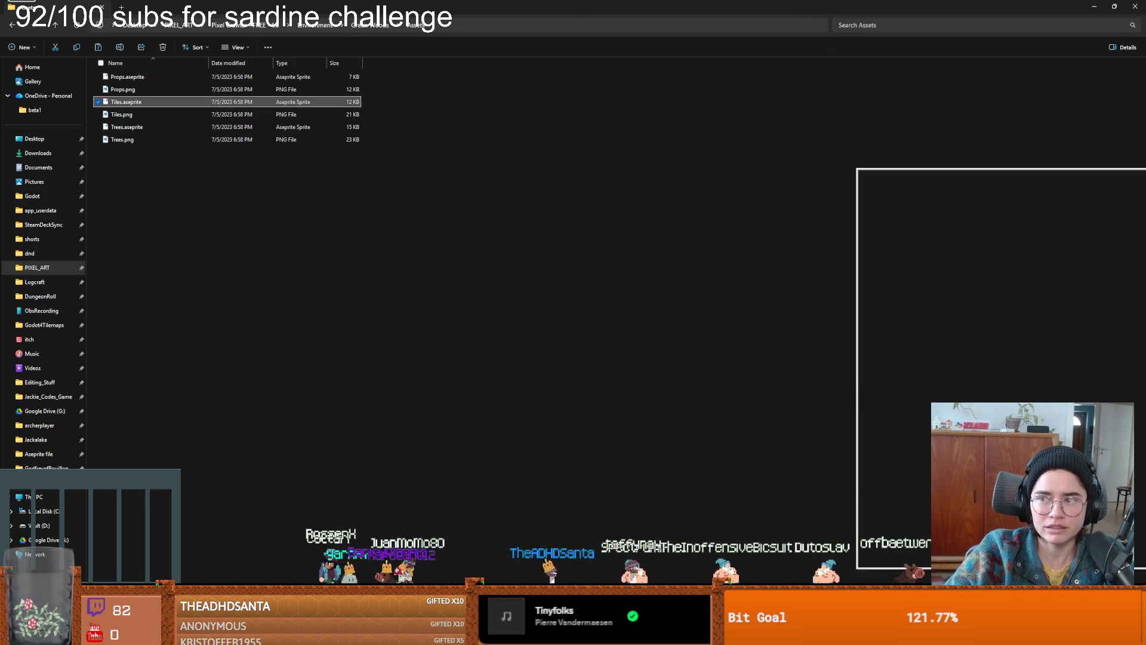
pyautogui.click(1094, 6)
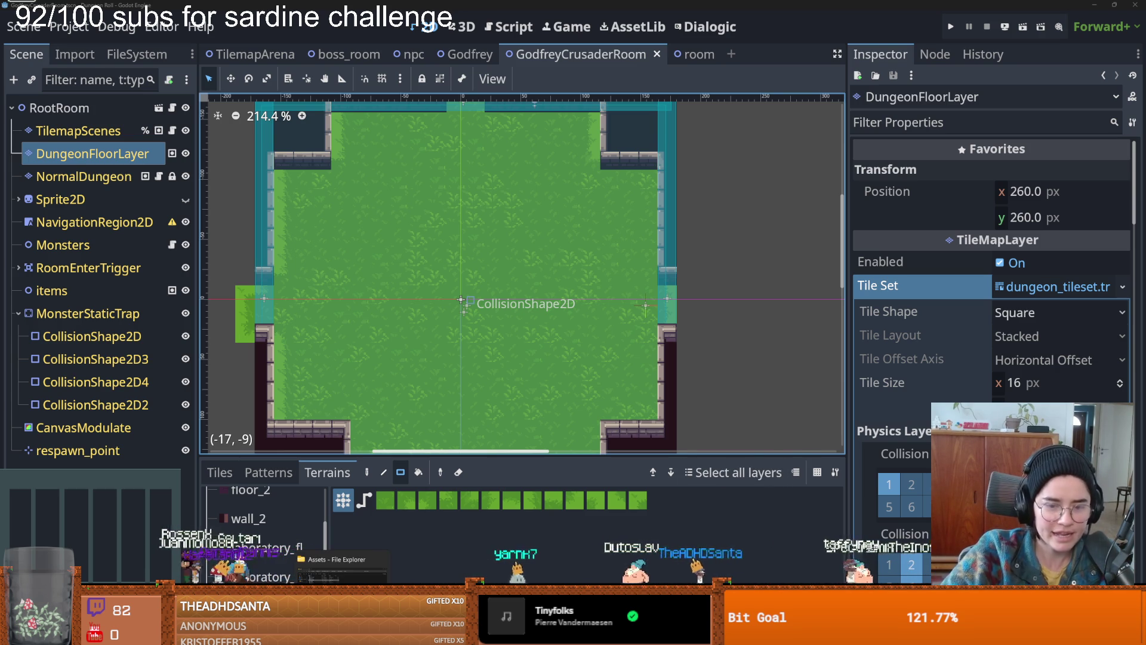
pyautogui.hotkey('alt', 'Tab')
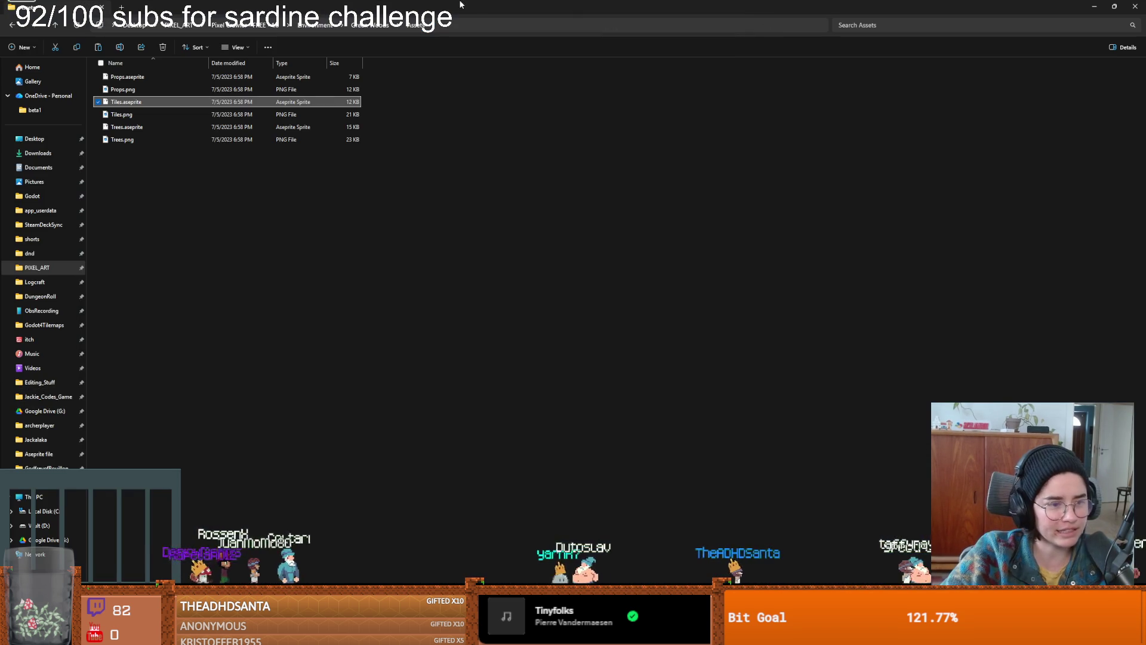
pyautogui.click(235, 26)
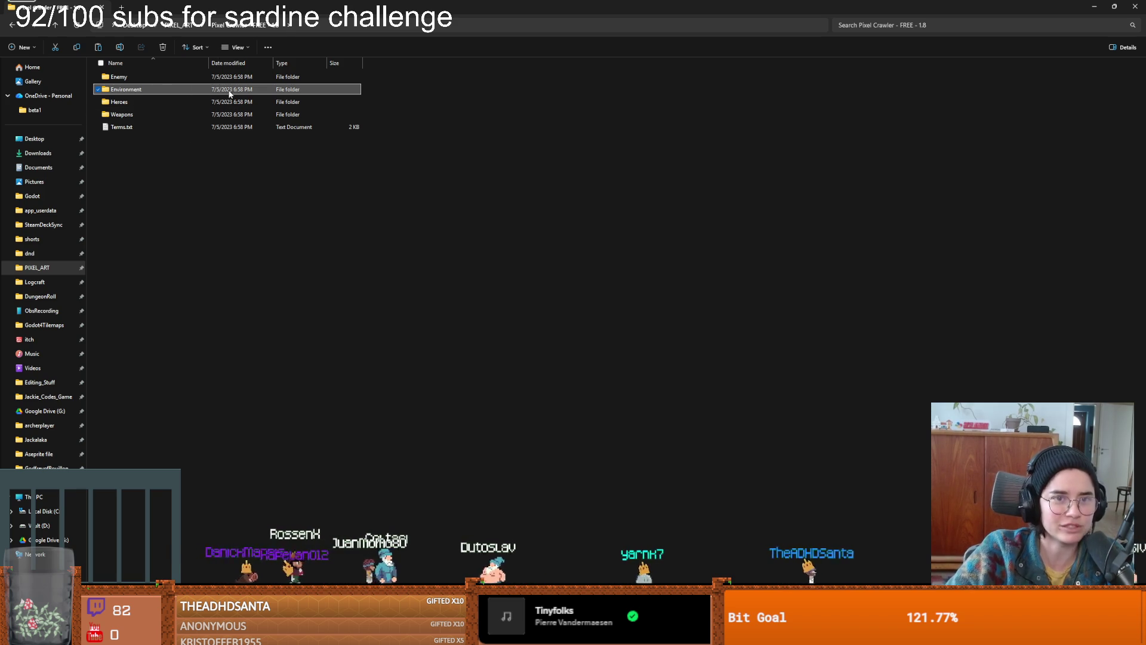
pyautogui.click(196, 25)
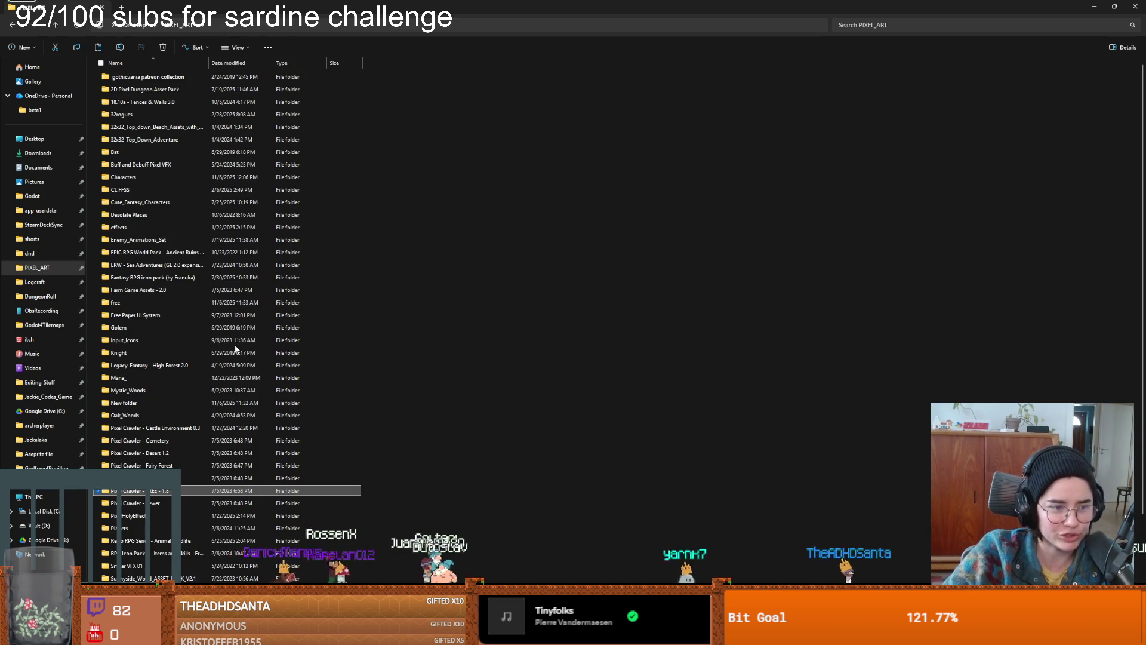
pyautogui.scroll(1, 235, 349)
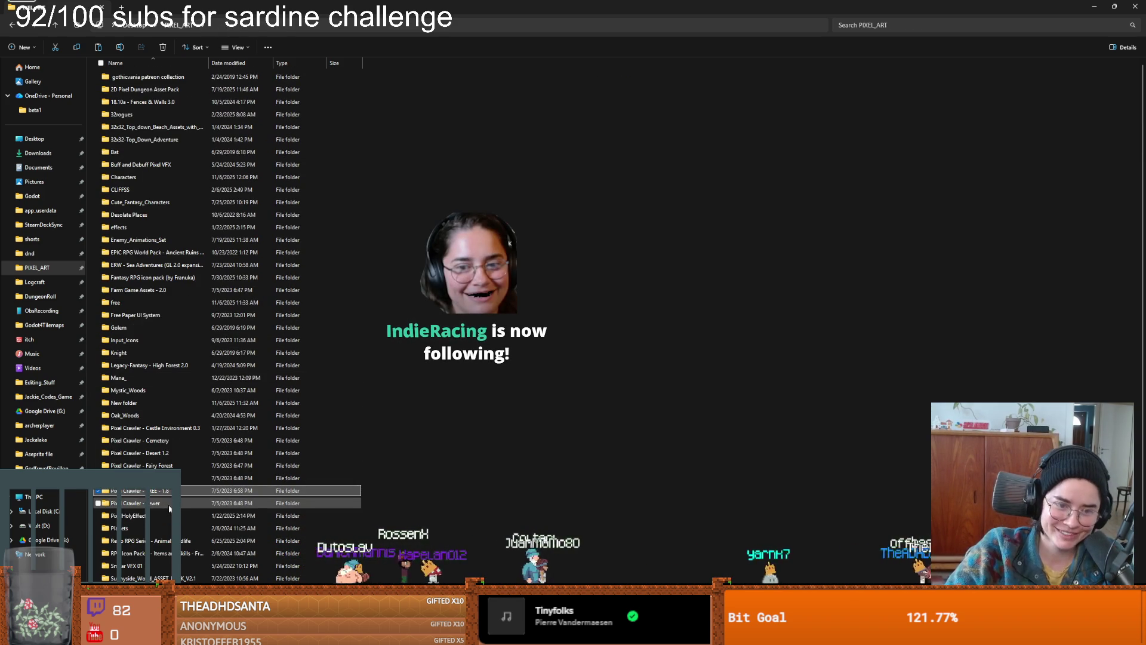
pyautogui.scroll(-1, 171, 508)
pyautogui.scroll(1, 169, 498)
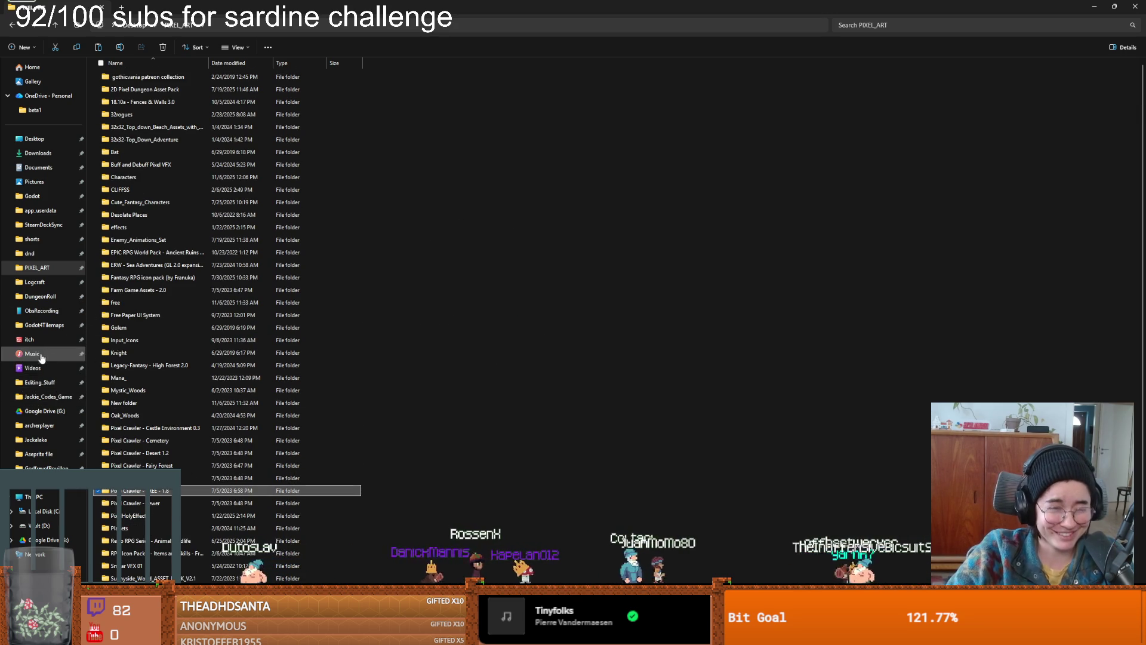
pyautogui.click(50, 302)
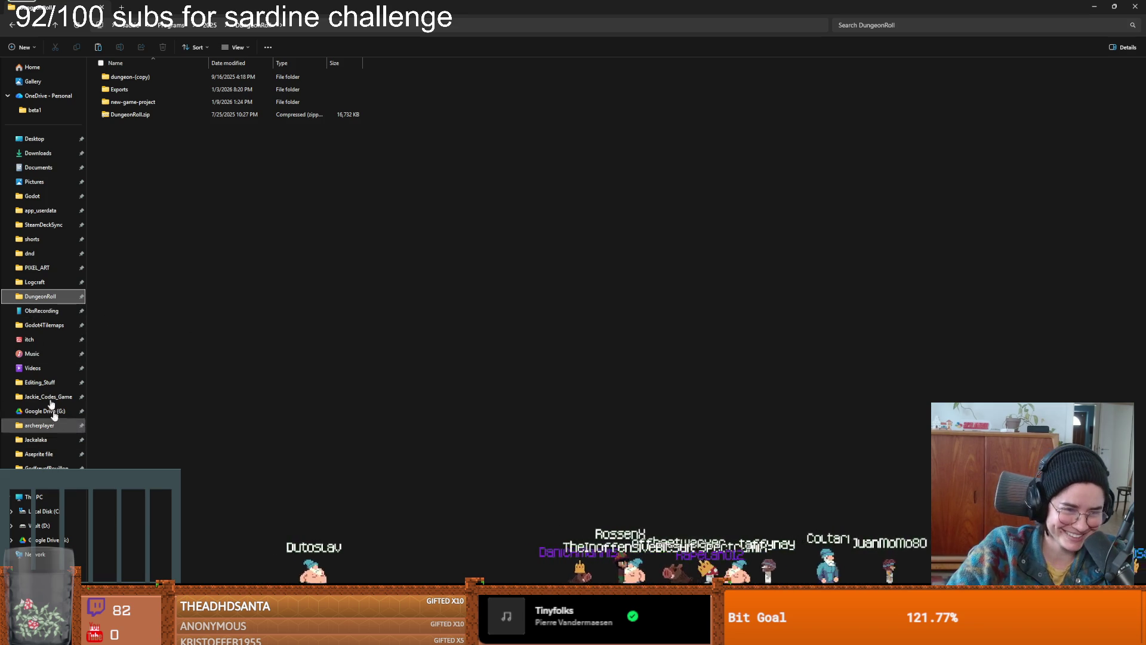
# - Go into Logcraft > Assets > Tiles and preview Tiles.png in Photos
pyautogui.click(38, 282)
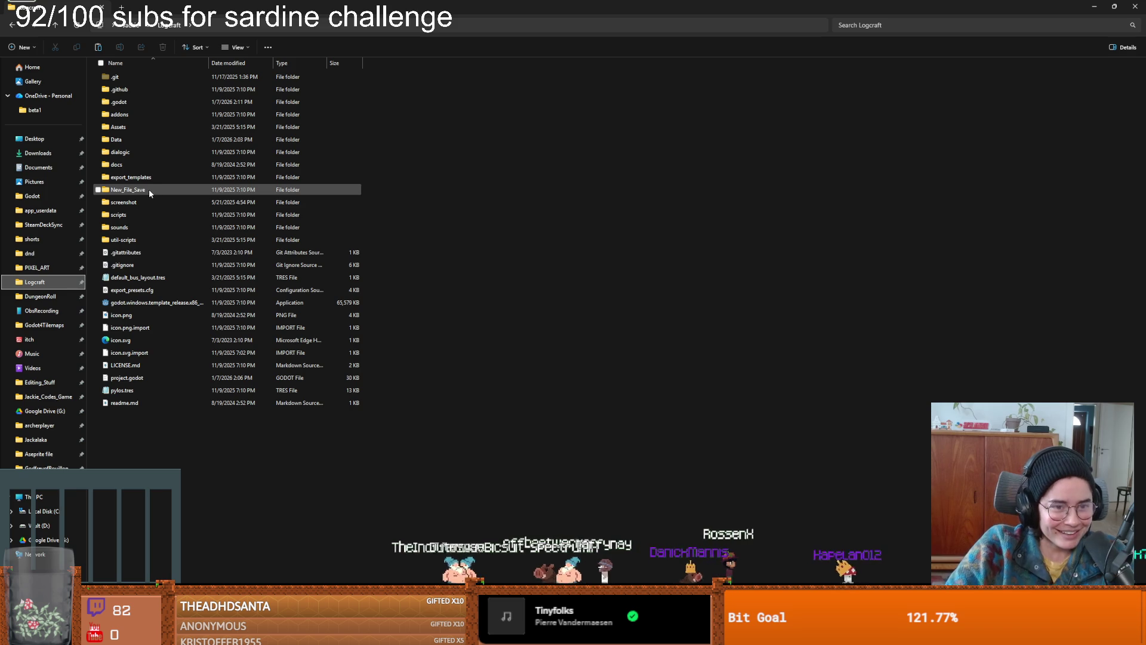
pyautogui.doubleClick(132, 126)
pyautogui.click(391, 253)
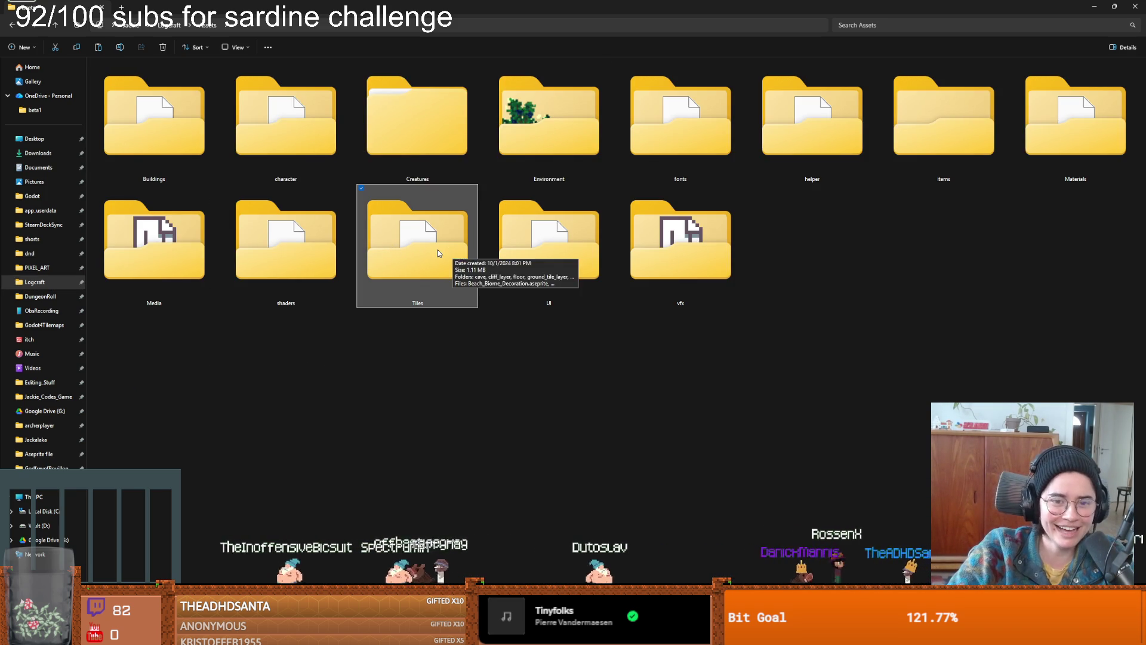
pyautogui.doubleClick(444, 251)
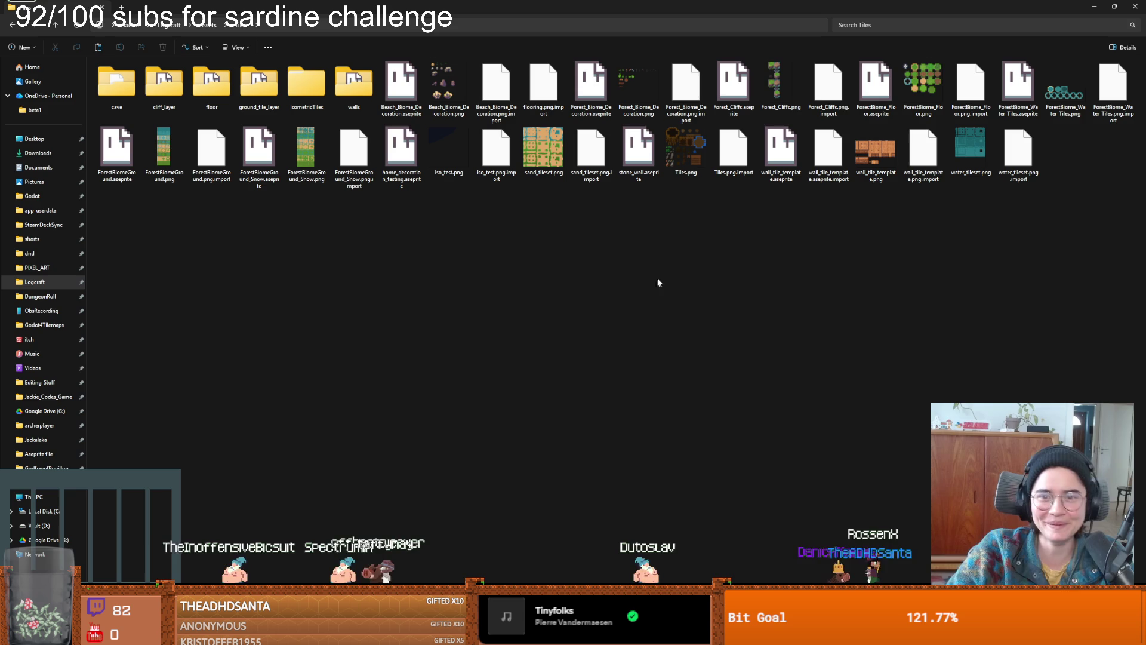
pyautogui.doubleClick(685, 149)
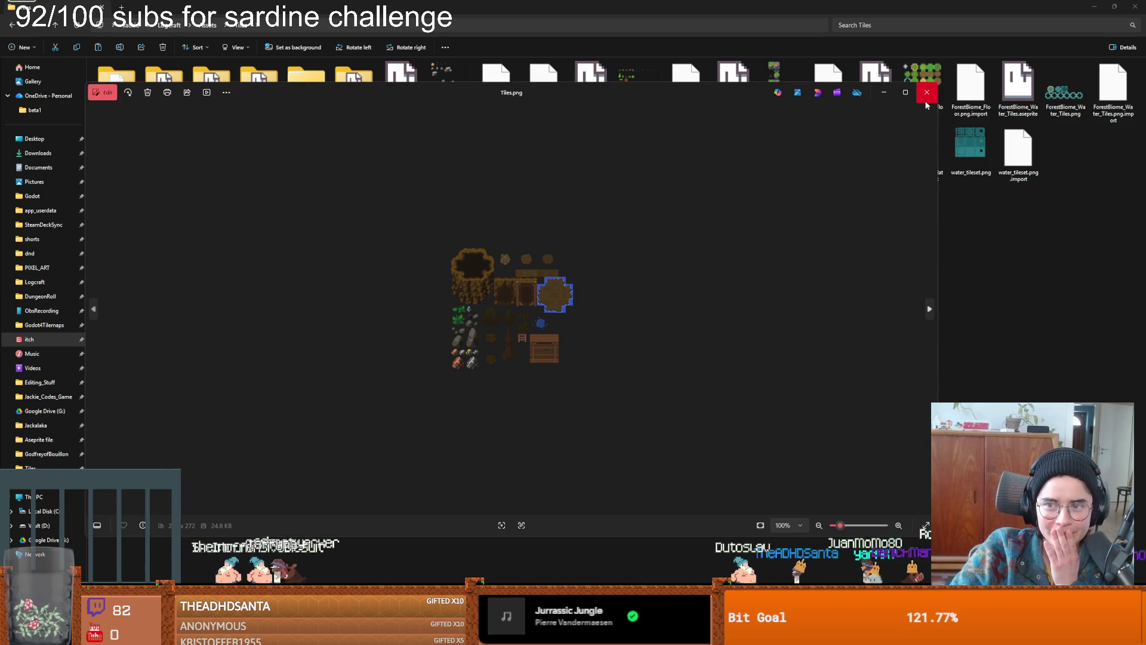
pyautogui.click(926, 92)
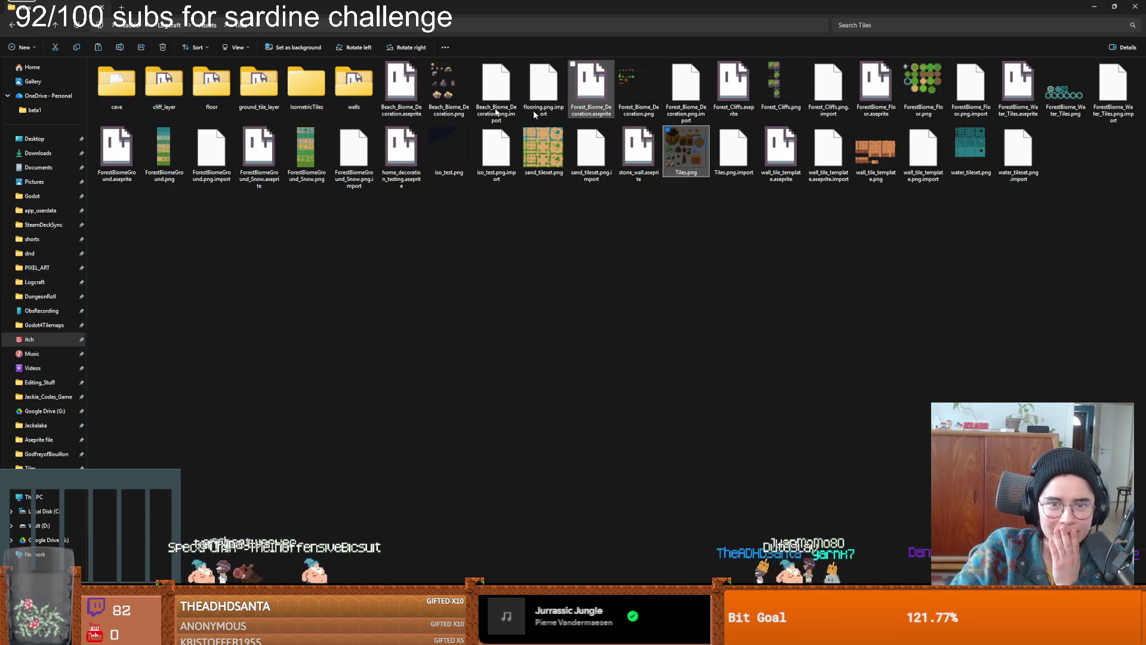
# - Preview pebble_3.png from ground_tile_layer > pebble, then minimize File Explorer
pyautogui.doubleClick(272, 95)
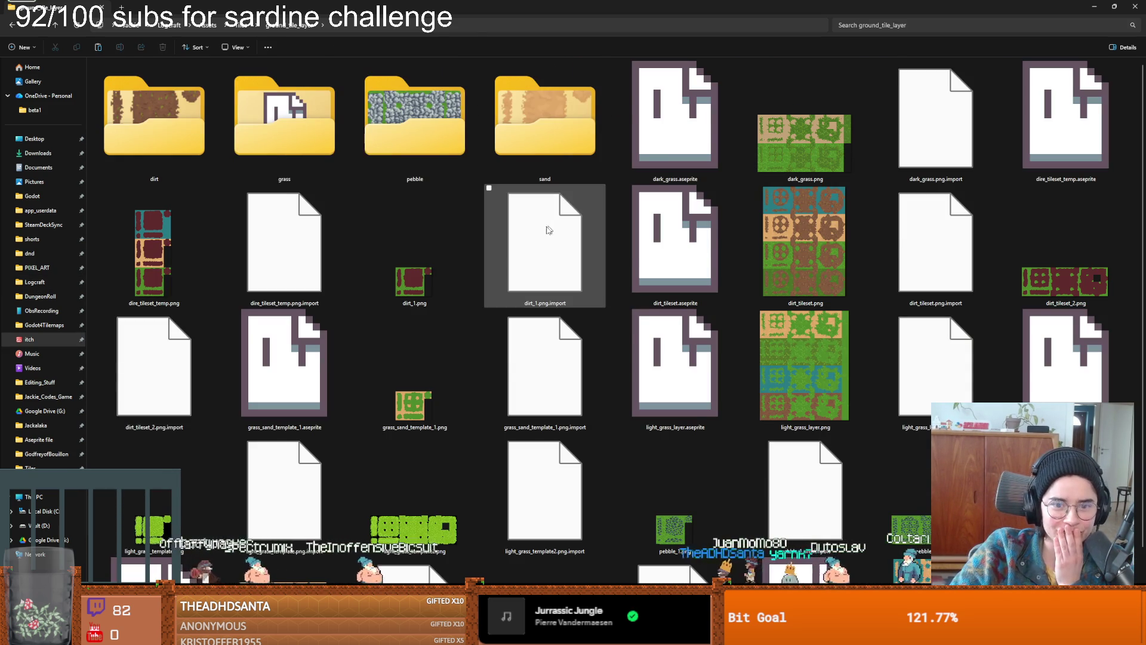
pyautogui.scroll(-1, 493, 291)
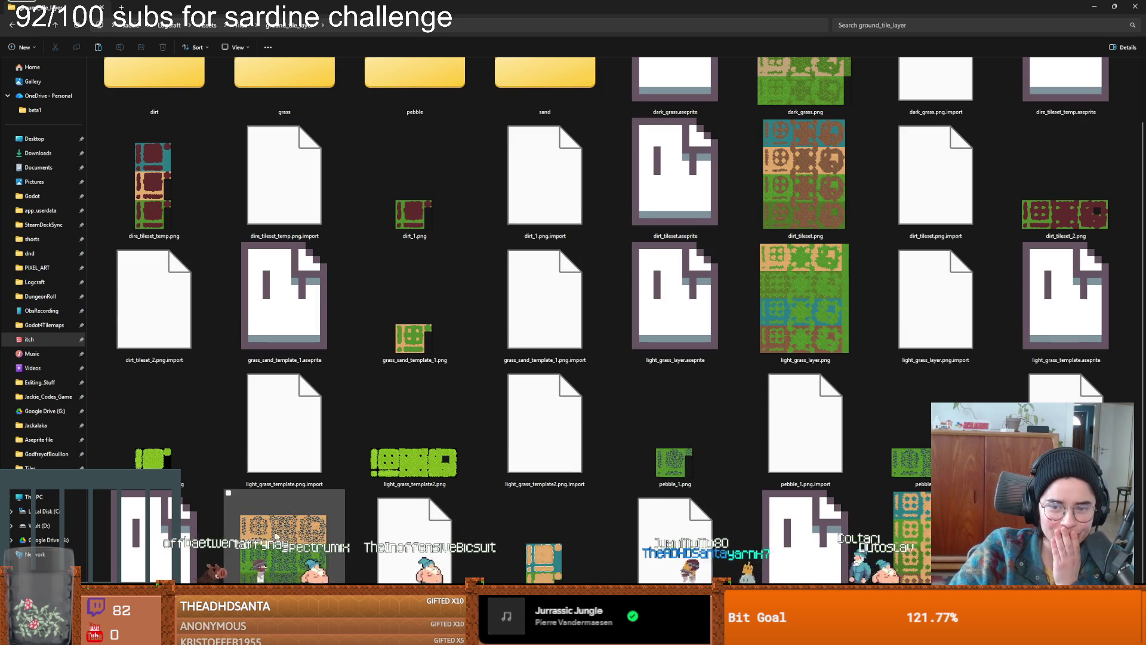
pyautogui.scroll(1, 776, 322)
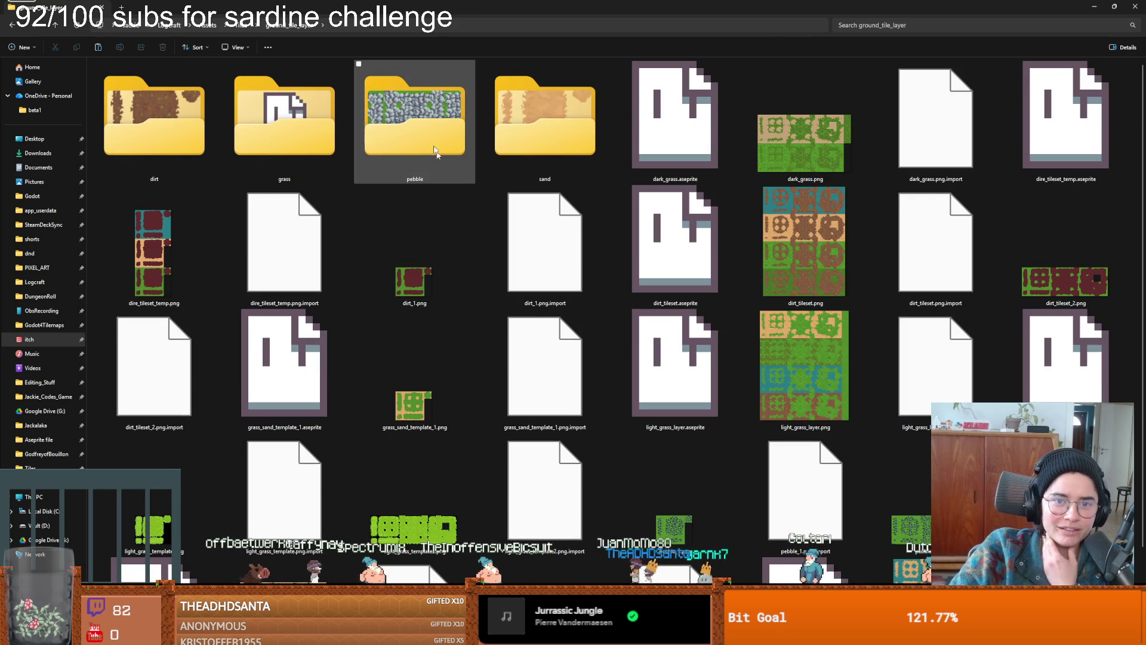
pyautogui.doubleClick(423, 121)
pyautogui.doubleClick(131, 155)
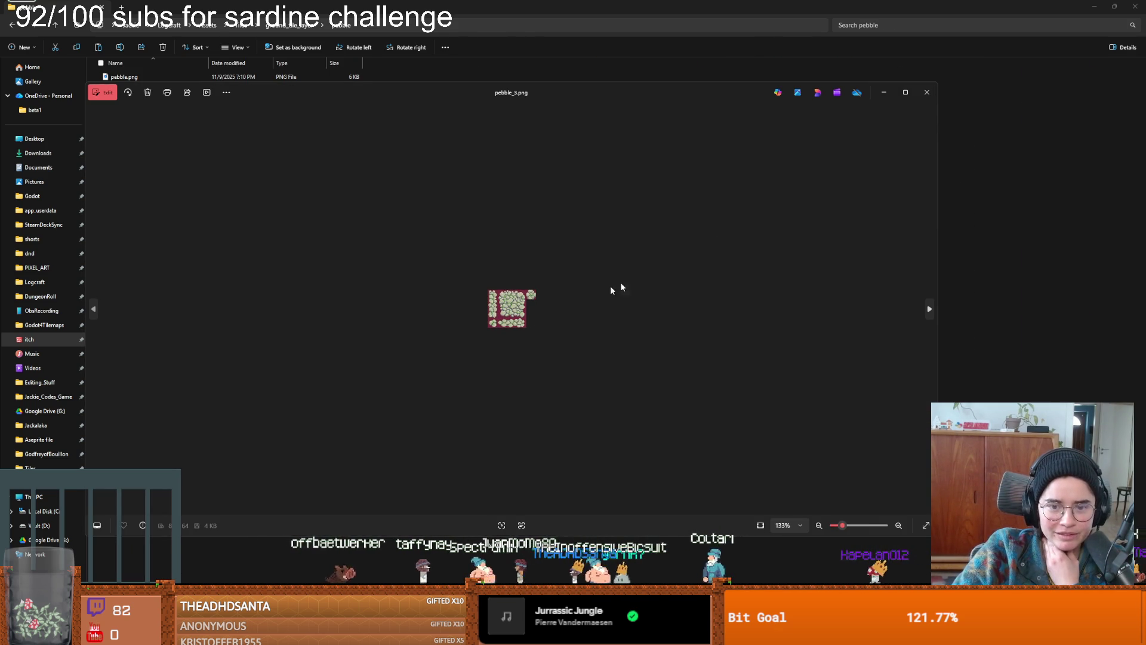
pyautogui.click(926, 92)
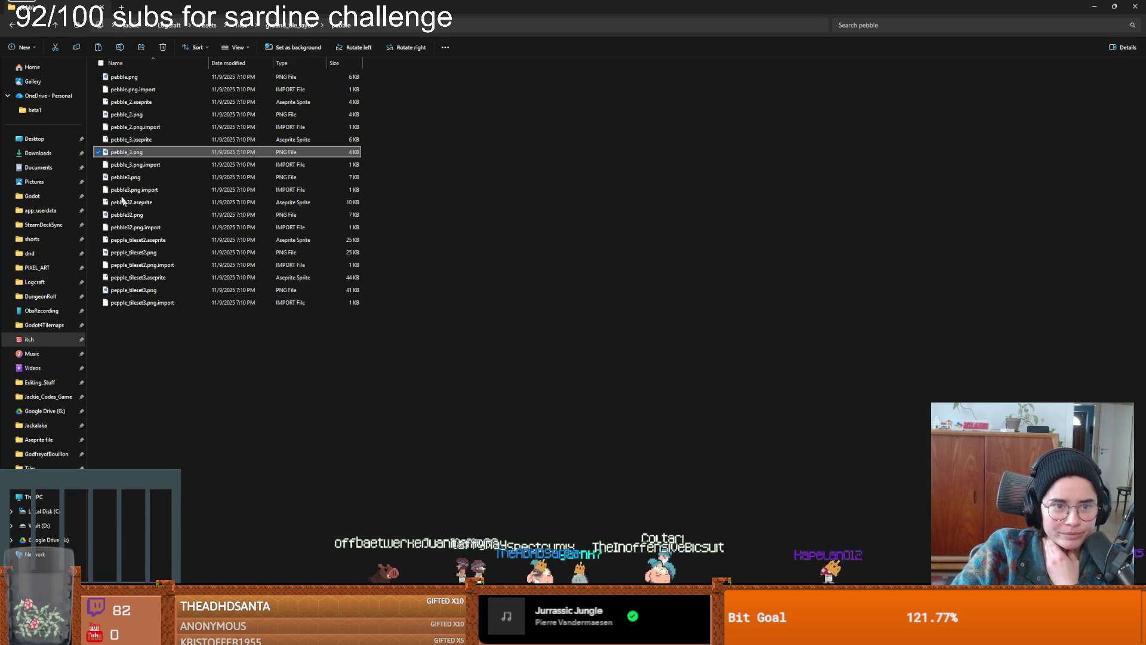
pyautogui.doubleClick(326, 152)
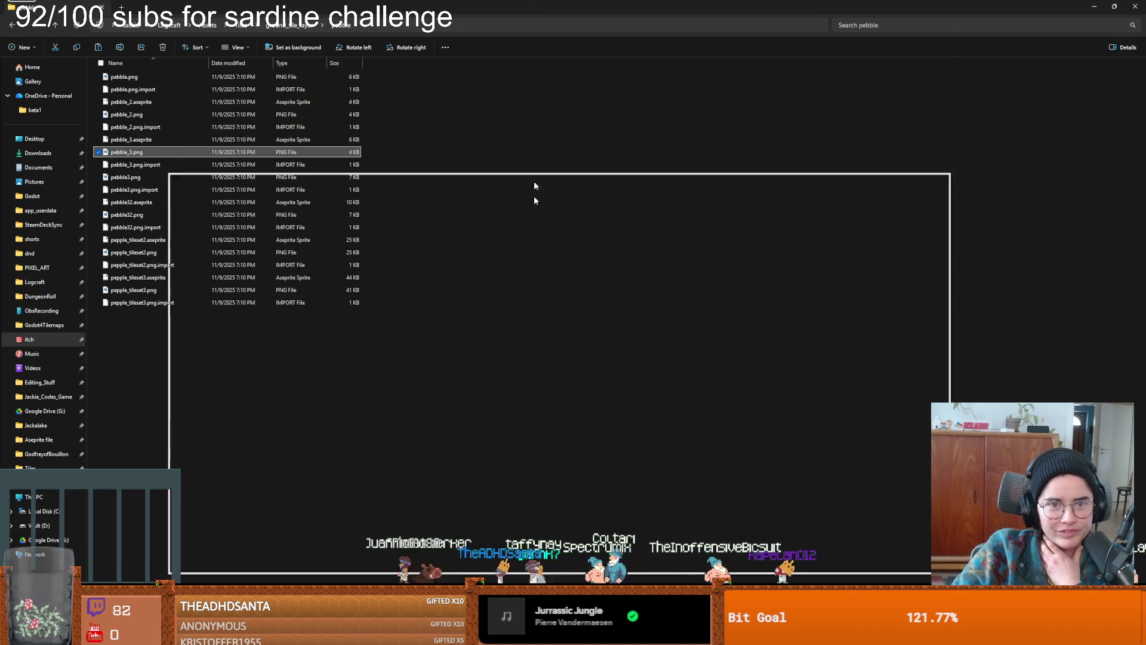
pyautogui.press('super+Down')
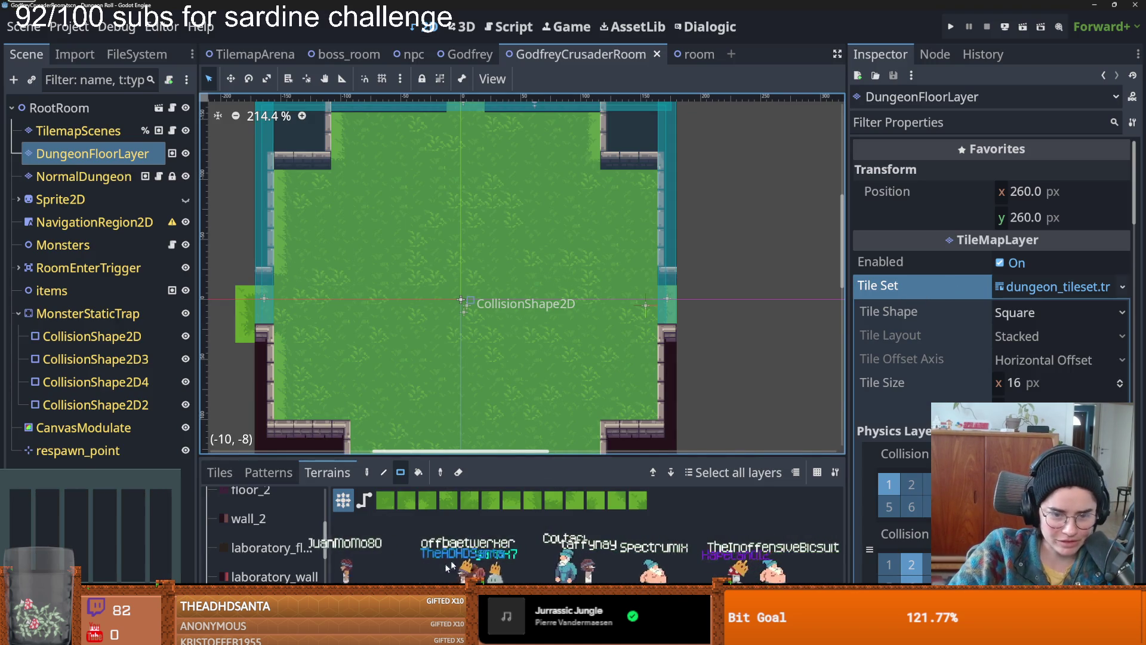
# - Enlarge the TileSet panel, go to terrain set page 2/2, and add Terrain 7 below Grass for renaming
pyautogui.moveTo(522, 455); pyautogui.dragTo(521, 173)
pyautogui.click(1053, 286)
pyautogui.click(1054, 287)
pyautogui.scroll(-10, 1036, 398)
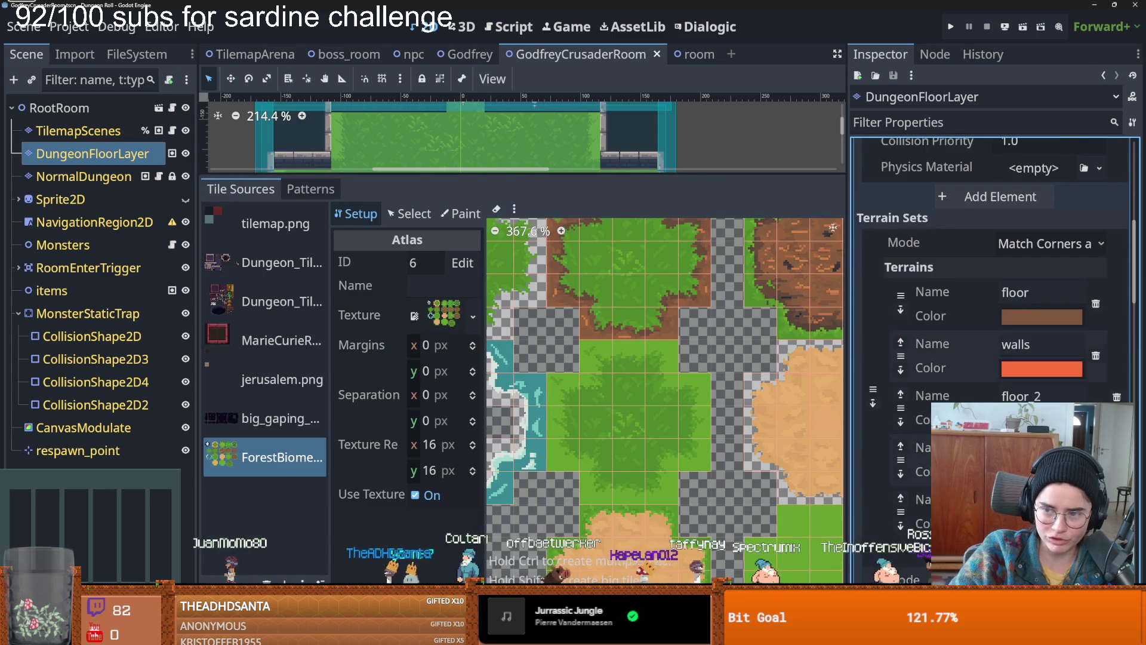
pyautogui.click(1034, 374)
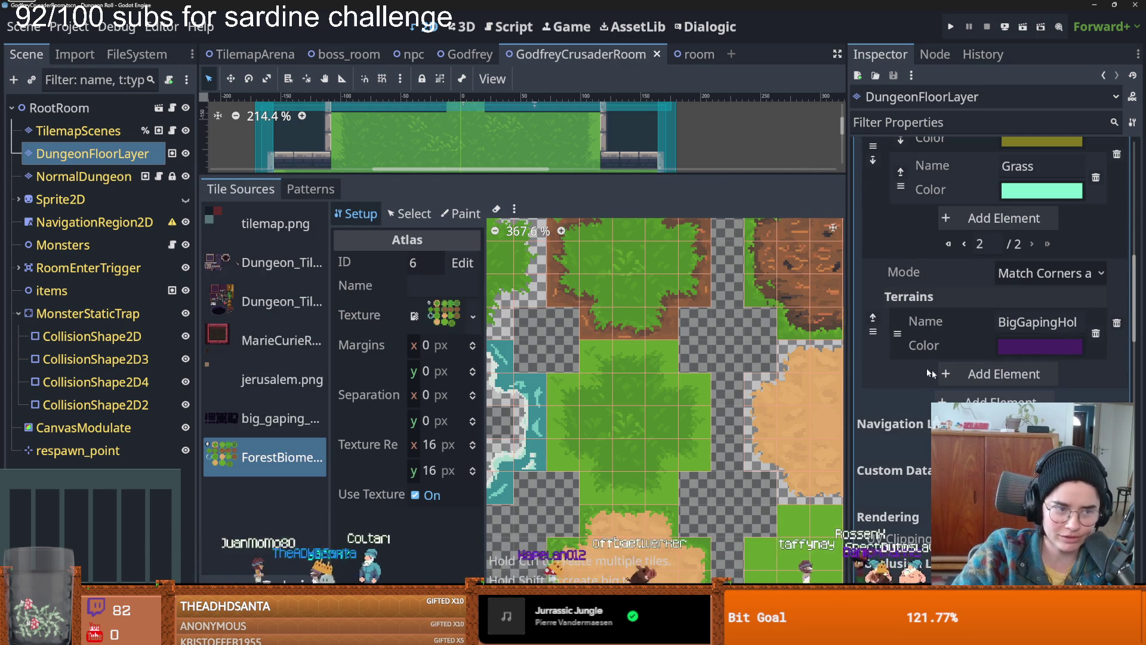
pyautogui.scroll(3, 985, 334)
pyautogui.click(985, 338)
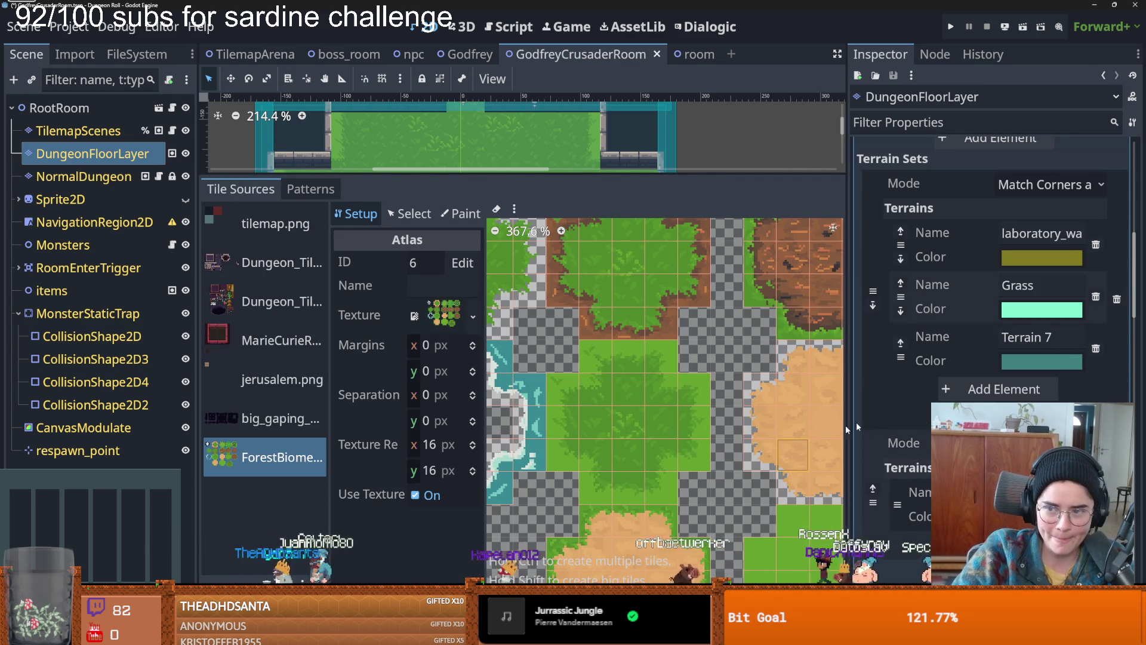
pyautogui.click(1056, 341)
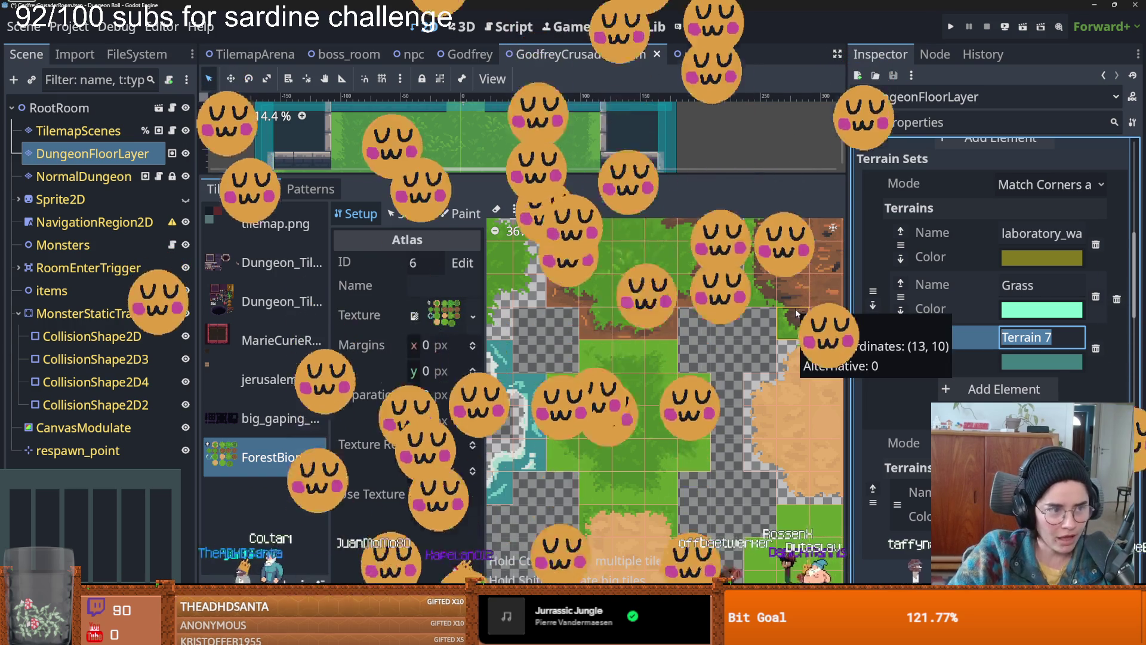
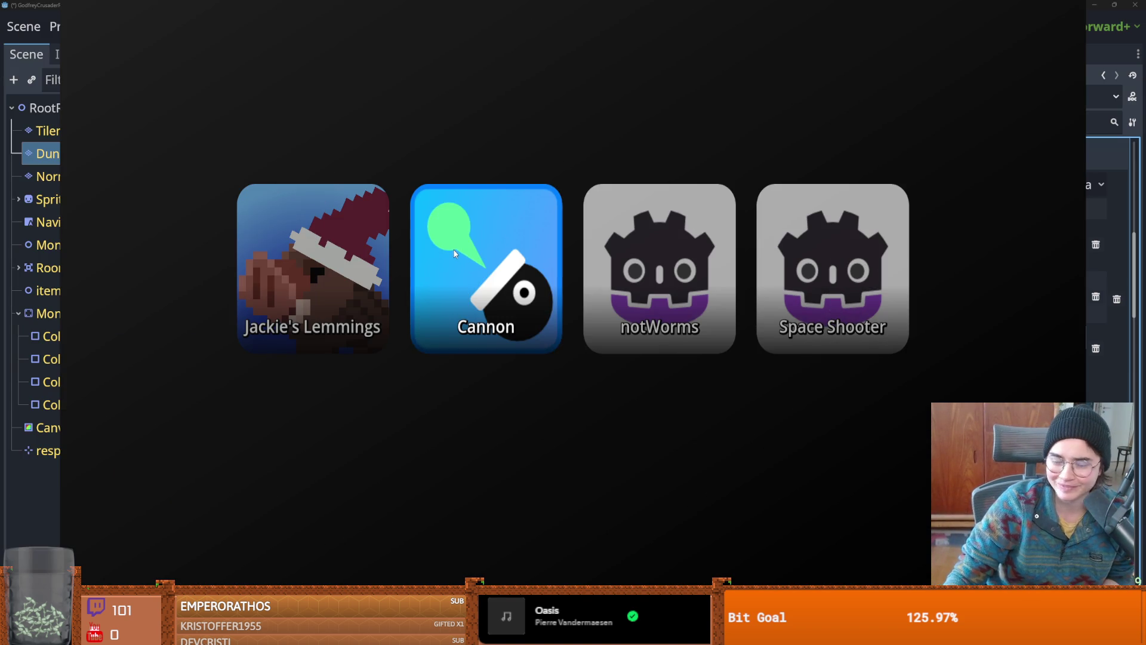
# - Start the Cannon chat ball-launch game from the launcher tile
pyautogui.click(455, 253)
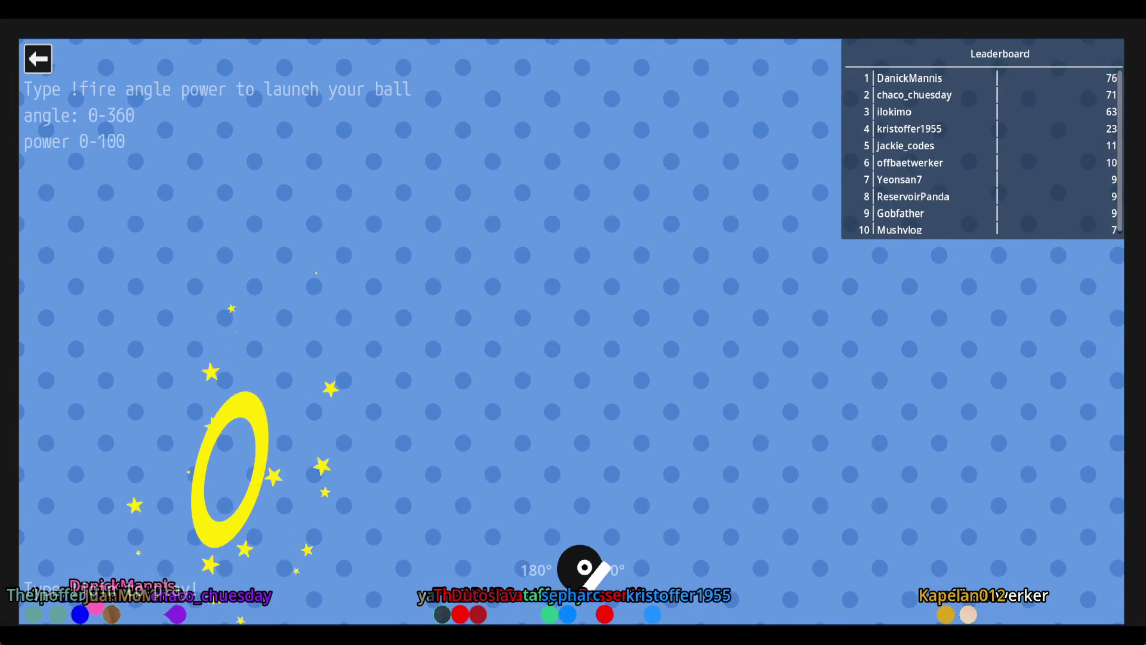
# - Leave the Cannon game and launch Lemmings from game selection
pyautogui.click(37, 58)
pyautogui.click(257, 247)
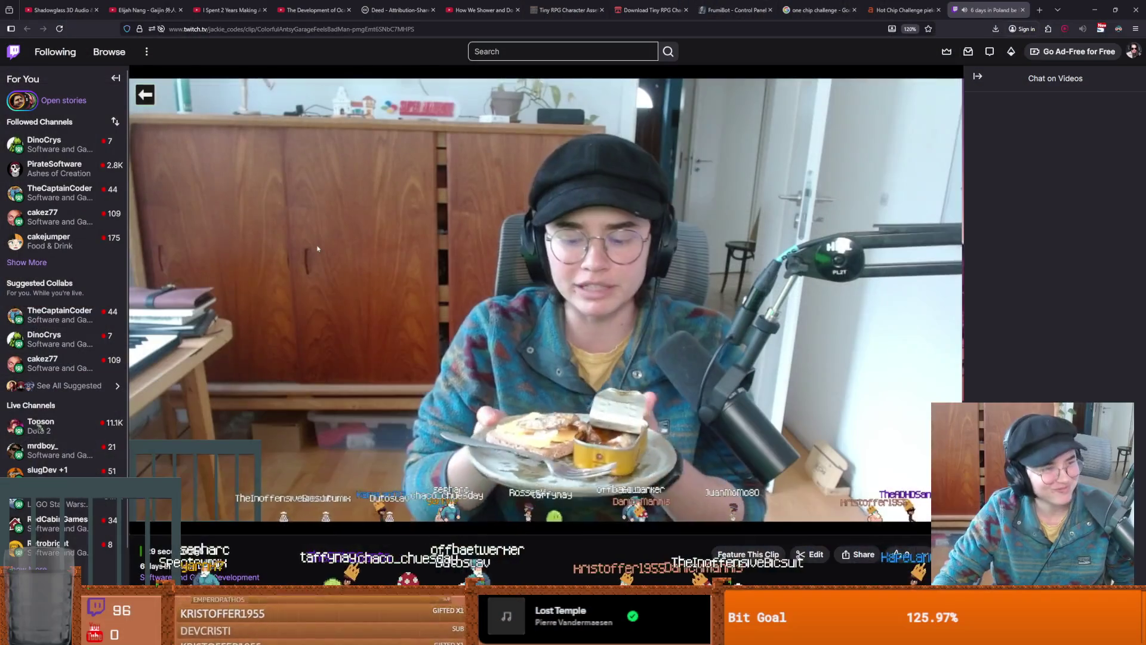
# - Watch the Twitch clip '6 days in Poland be like' play to its end screen
pyautogui.moveTo(426, 341)
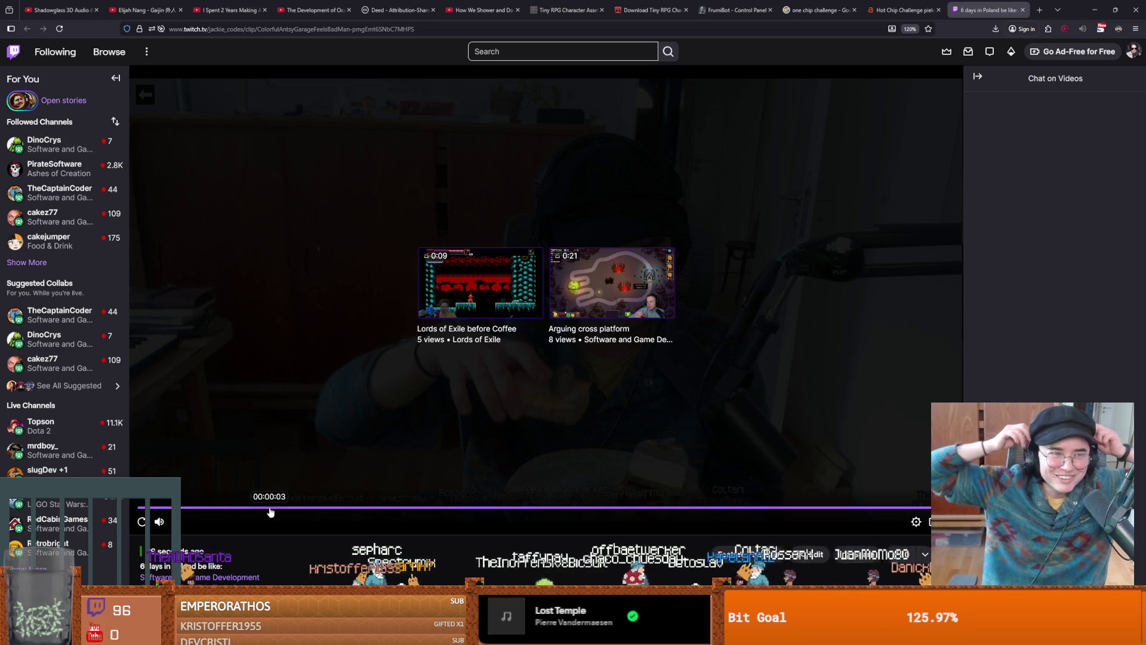
# - Replay the '6 days in Poland be like' clip from the beginning
pyautogui.click(297, 492)
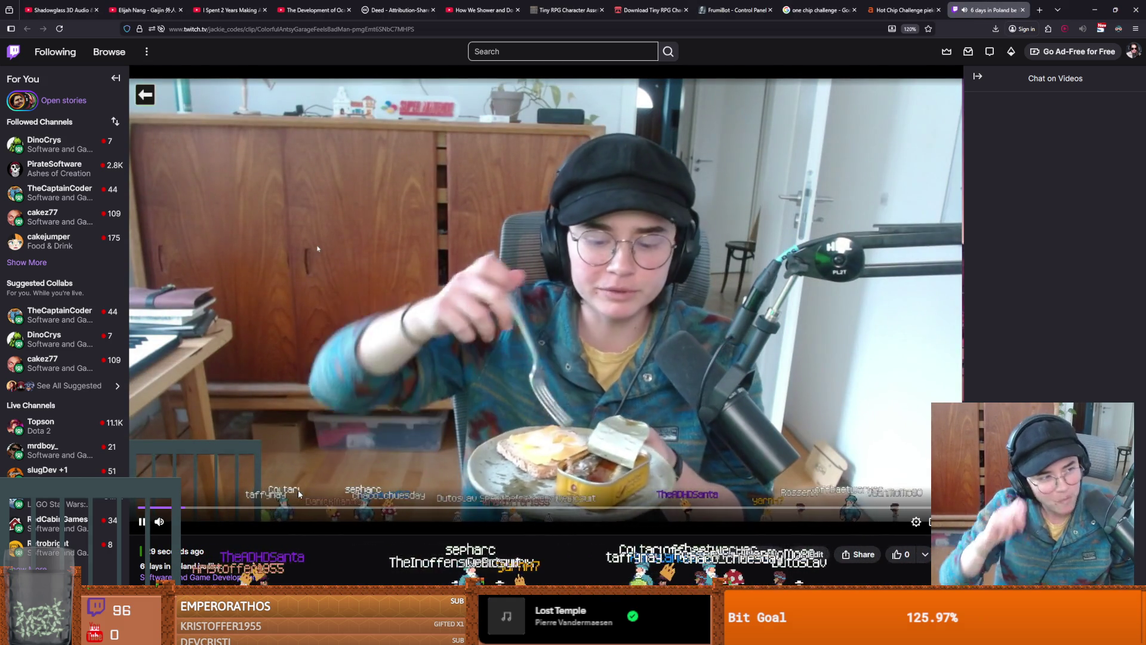